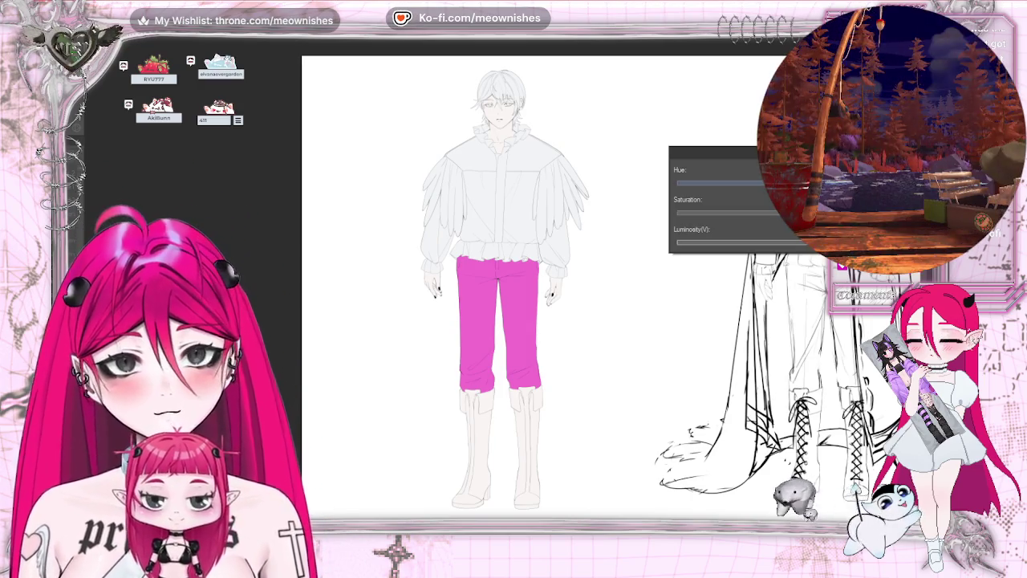
Adjust the Hue and Saturation sliders until the pants turn a muted blue-teal
{"action": "left_click", "coordinate": [713, 181]}
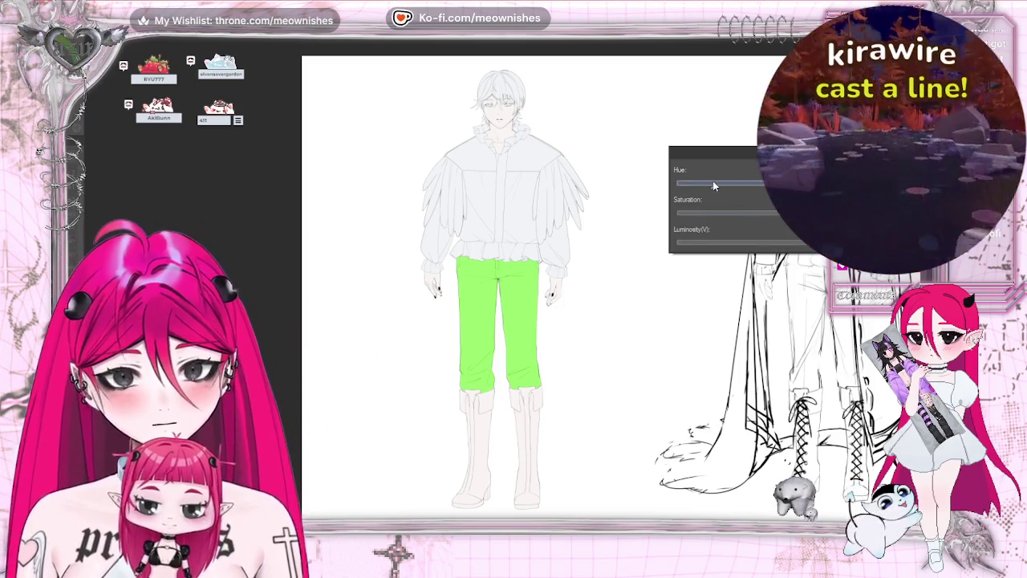
{"action": "left_click_drag", "start_coordinate": [713, 183], "coordinate": [740, 185]}
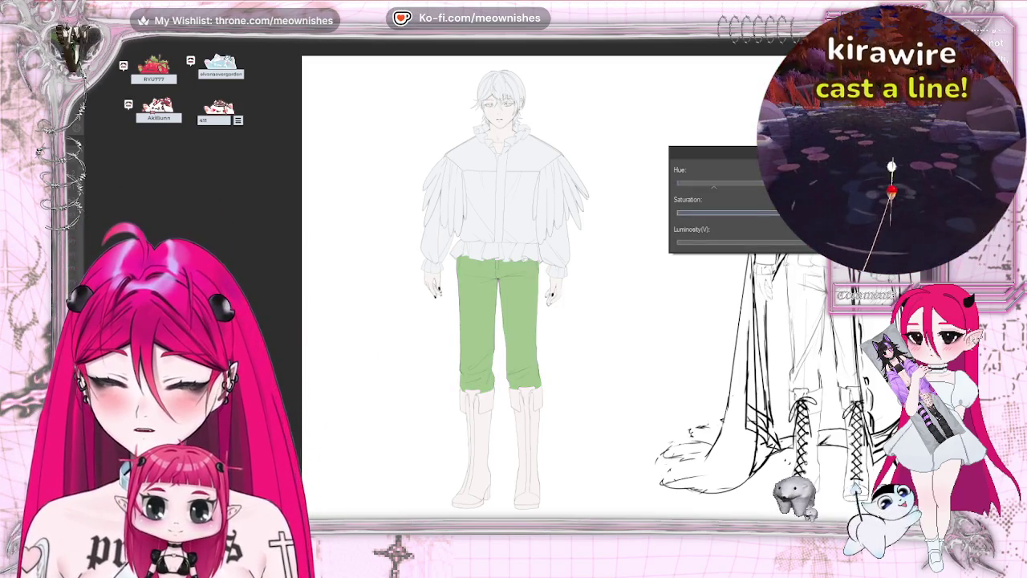
{"action": "left_click", "coordinate": [761, 184]}
{"action": "left_click", "coordinate": [795, 213]}
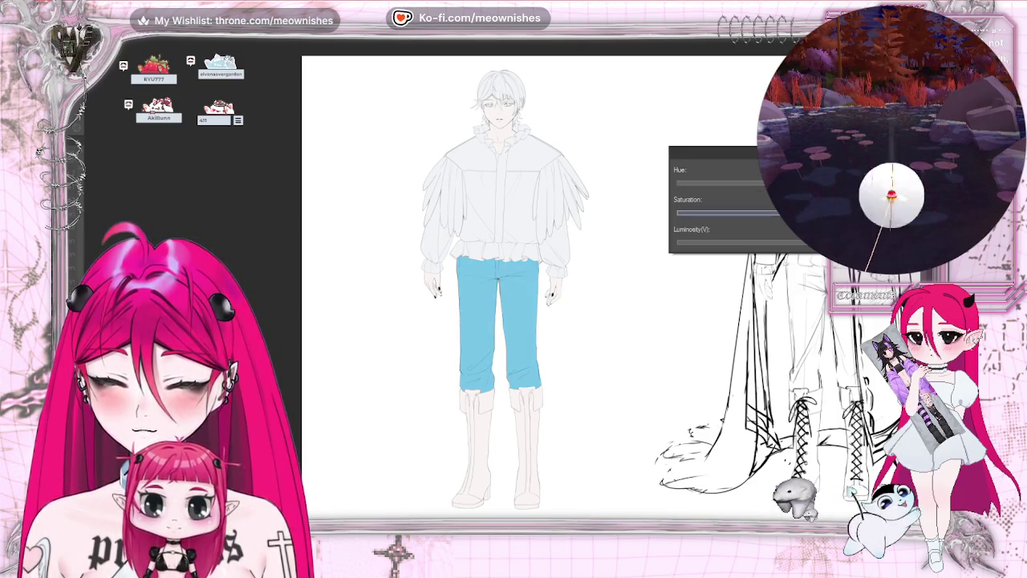
{"action": "scroll", "coordinate": [560, 287], "scroll_direction": "down", "scroll_amount": 5}
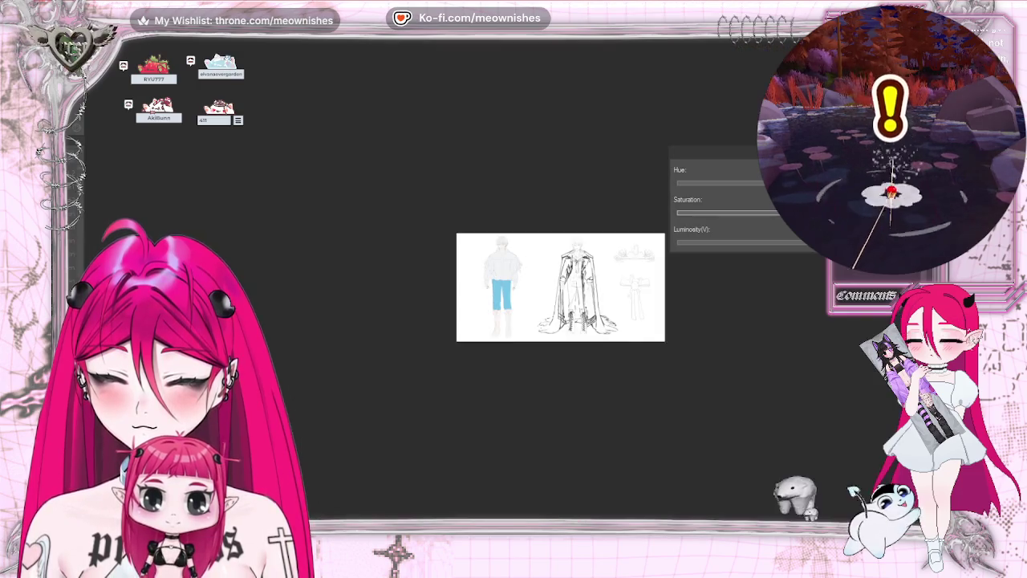
{"action": "key", "text": "ctrl+plus"}
{"action": "key", "text": "ctrl+plus"}
{"action": "key", "text": "ctrl+plus"}
{"action": "mouse_move", "coordinate": [811, 251]}
{"action": "left_mouse_down"}
{"action": "mouse_move", "coordinate": [782, 213]}
{"action": "mouse_move", "coordinate": [802, 213]}
{"action": "left_mouse_up"}
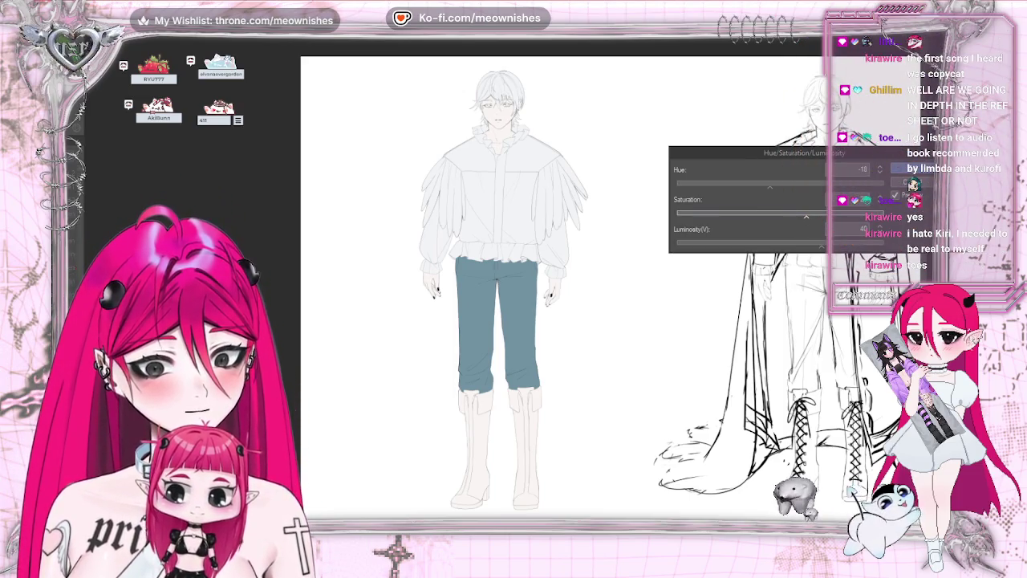
{"action": "scroll", "coordinate": [497, 281], "scroll_direction": "down", "scroll_amount": 1}
{"action": "scroll", "coordinate": [497, 281], "scroll_direction": "down", "scroll_amount": 1}
{"action": "scroll", "coordinate": [498, 281], "scroll_direction": "up", "scroll_amount": 2}
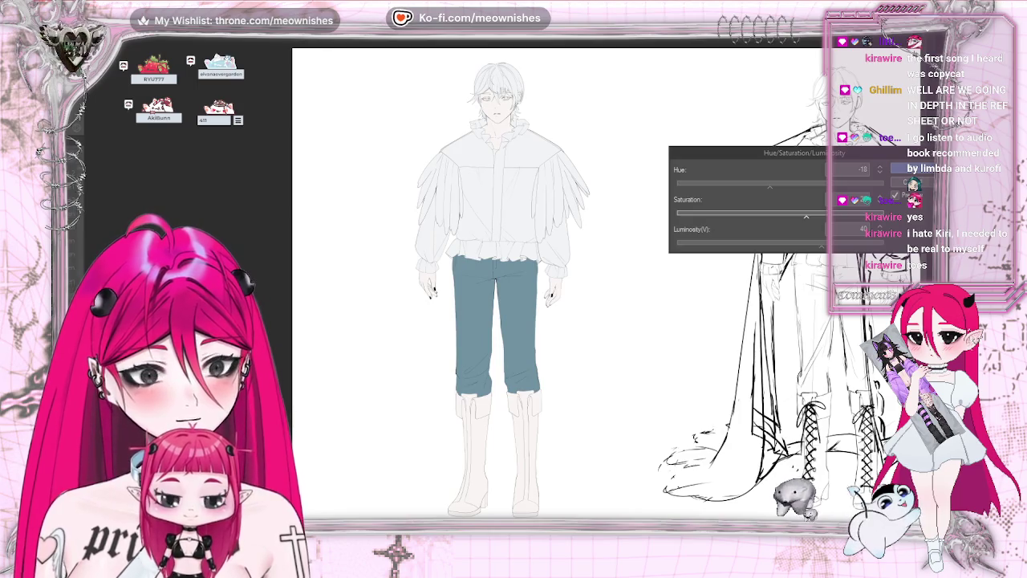
Reset the hue and cancel the Hue/Saturation/Luminosity adjustment, discarding the pants recolour
{"action": "left_click", "coordinate": [787, 182]}
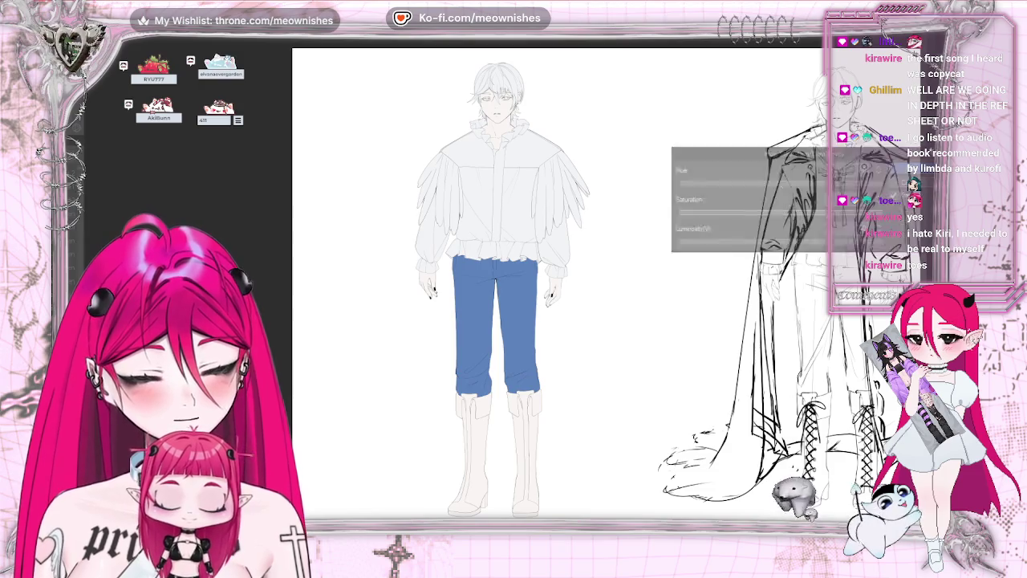
{"action": "key", "text": "Escape"}
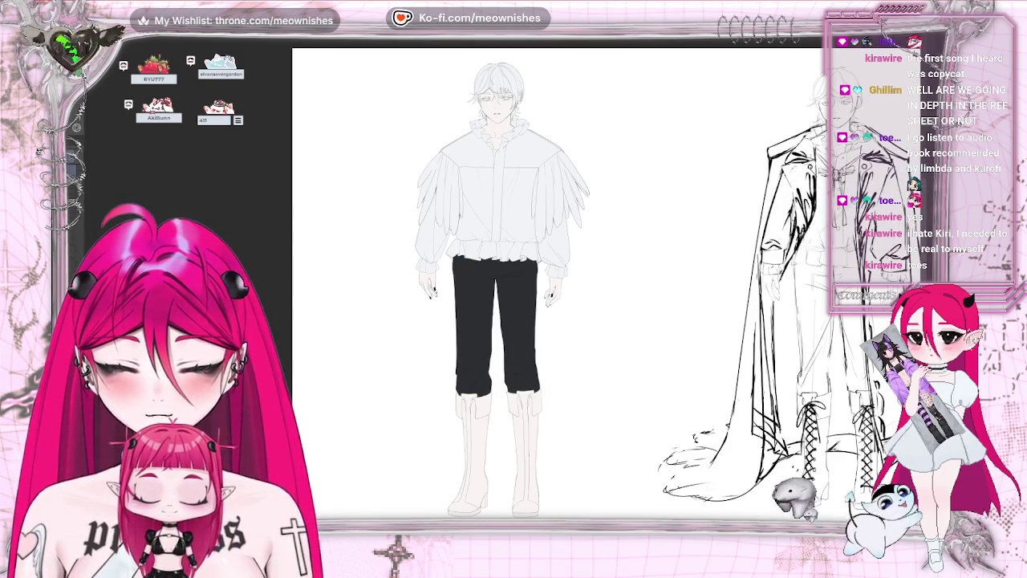
{"action": "key", "text": "ctrl+Tab"}
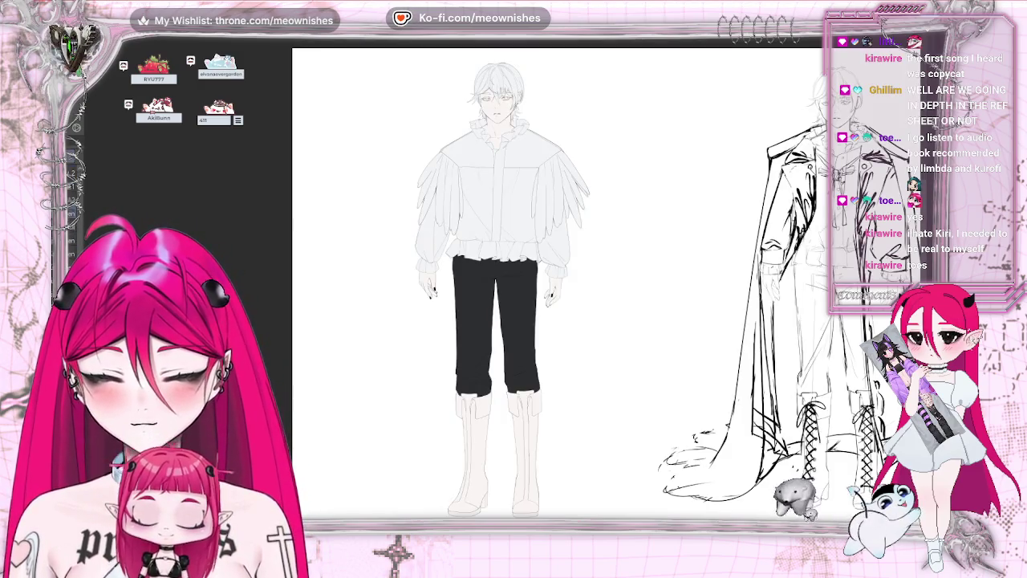
{"action": "left_click", "coordinate": [494, 321]}
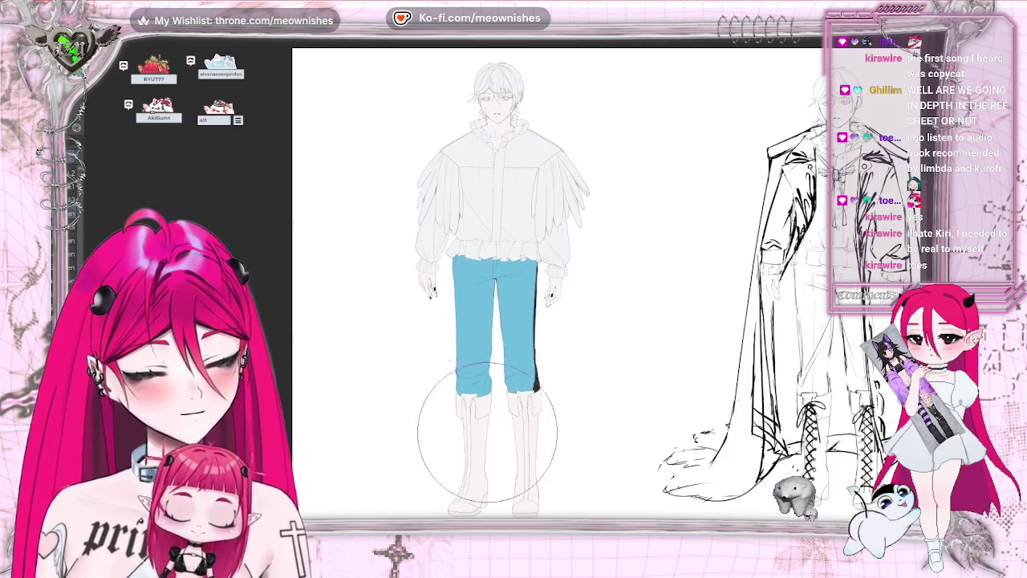
Compare the blue pants and check the whole sheet in mirrored and normal view
{"action": "key", "text": "ctrl+0"}
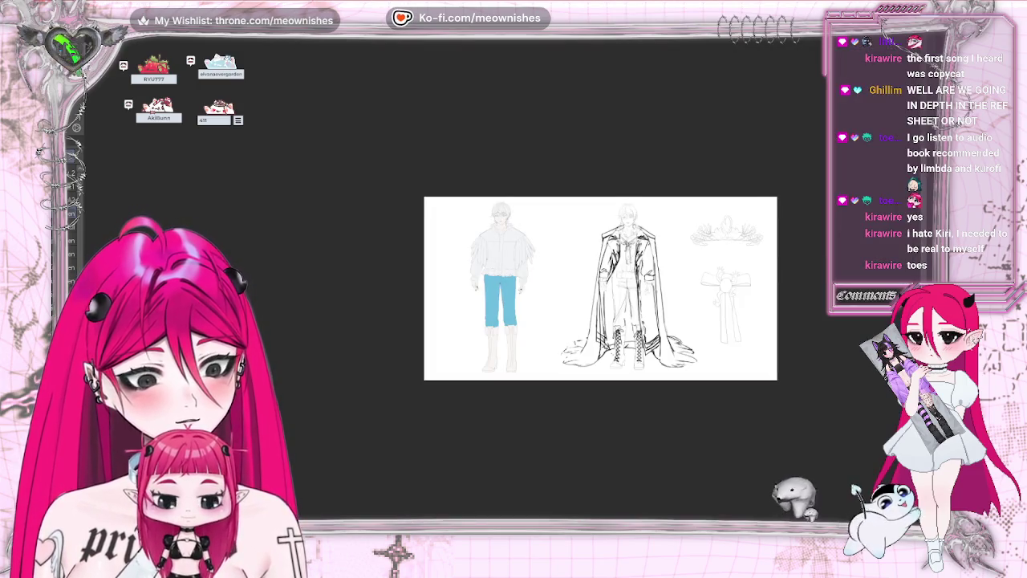
{"action": "scroll", "coordinate": [502, 292], "scroll_direction": "up", "scroll_amount": 5}
{"action": "key", "text": "h"}
{"action": "key", "text": "h"}
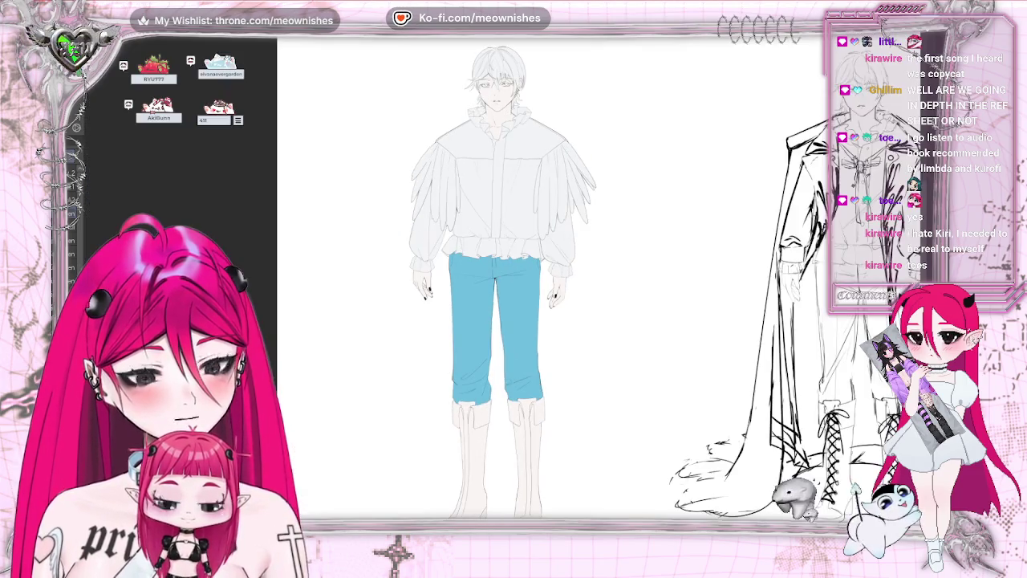
{"action": "key", "text": "ctrl+0"}
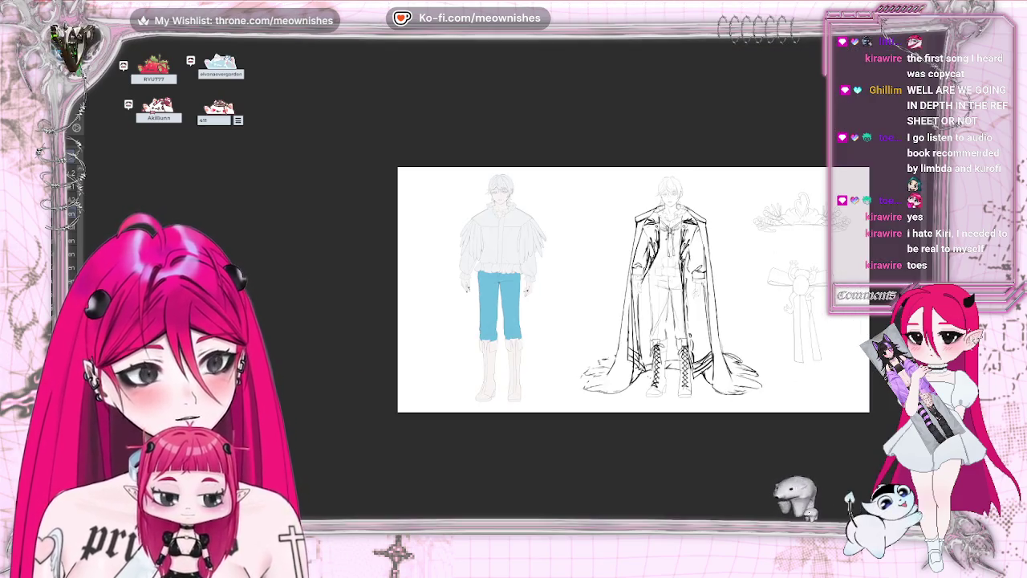
{"action": "scroll", "coordinate": [499, 289], "scroll_direction": "up", "scroll_amount": 4}
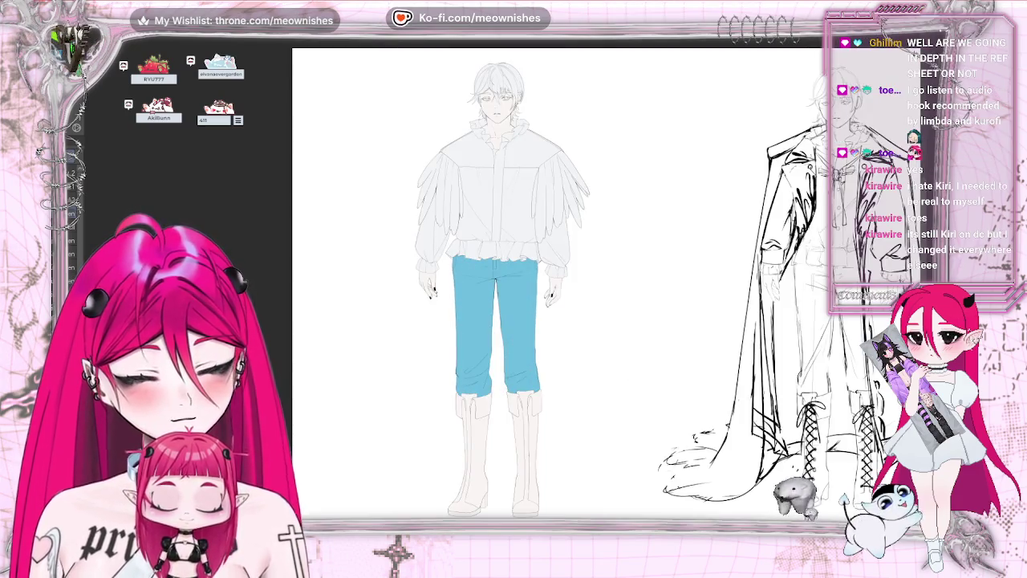
{"action": "scroll", "coordinate": [499, 289], "scroll_direction": "down", "scroll_amount": 6}
{"action": "scroll", "coordinate": [505, 287], "scroll_direction": "up", "scroll_amount": 4}
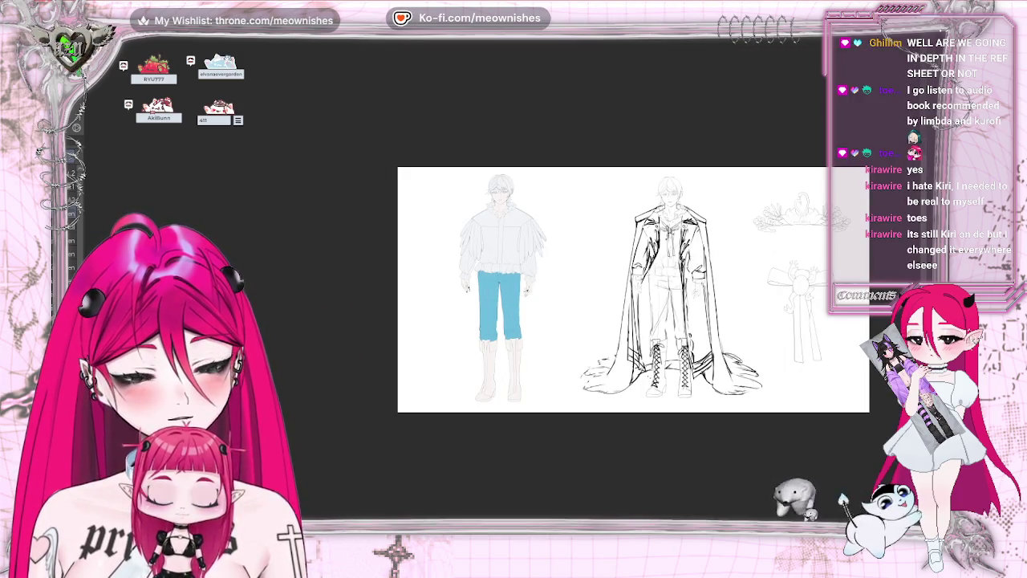
{"action": "key", "text": "h"}
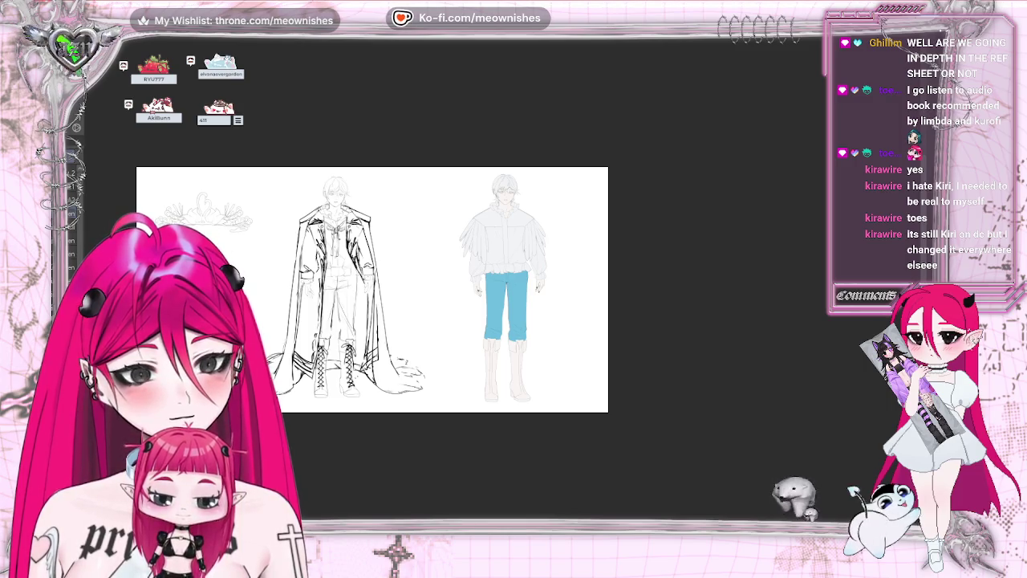
{"action": "key", "text": "h"}
{"action": "scroll", "coordinate": [505, 266], "scroll_direction": "up", "scroll_amount": 6}
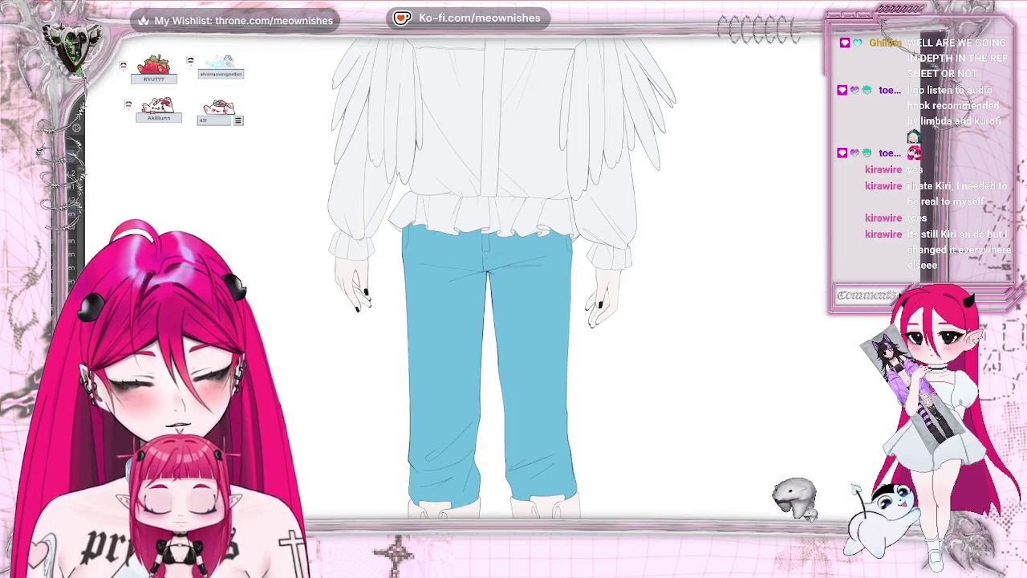
{"action": "scroll", "coordinate": [498, 281], "scroll_direction": "down", "scroll_amount": 3}
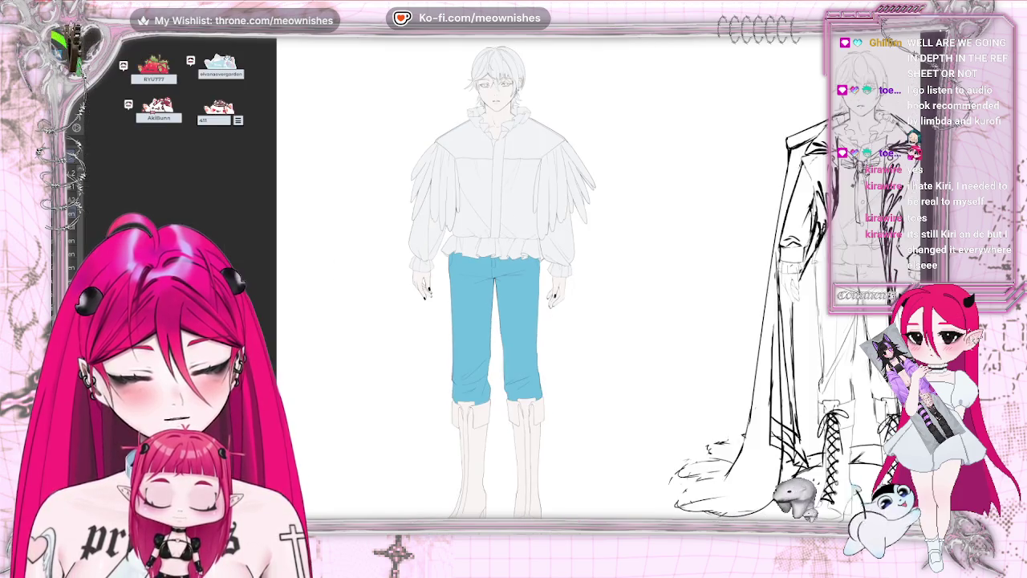
Revert the pants to black and paint the boots dark grey-black
{"action": "key", "text": "ctrl+z"}
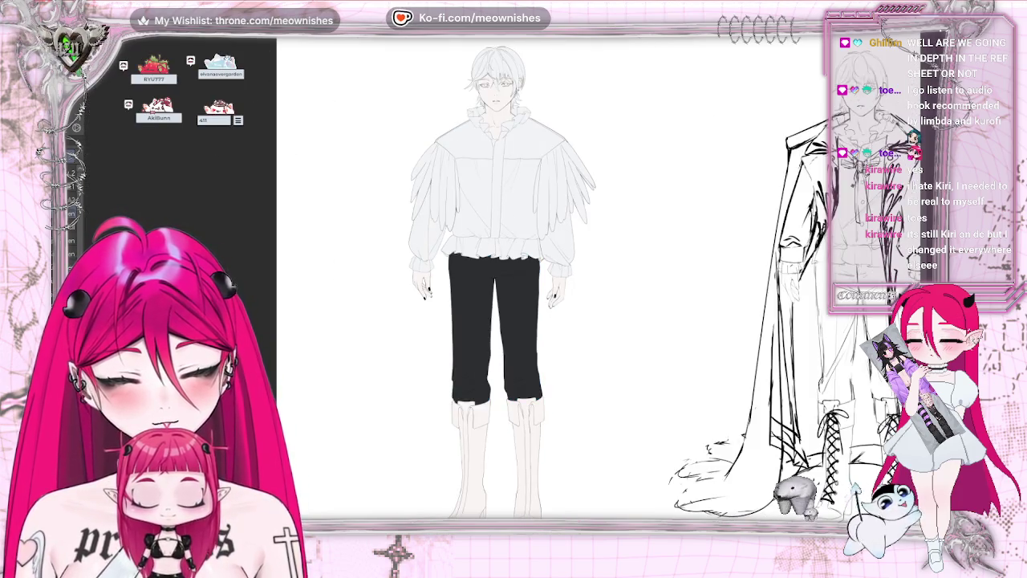
{"action": "scroll", "coordinate": [497, 281], "scroll_direction": "down", "scroll_amount": 2}
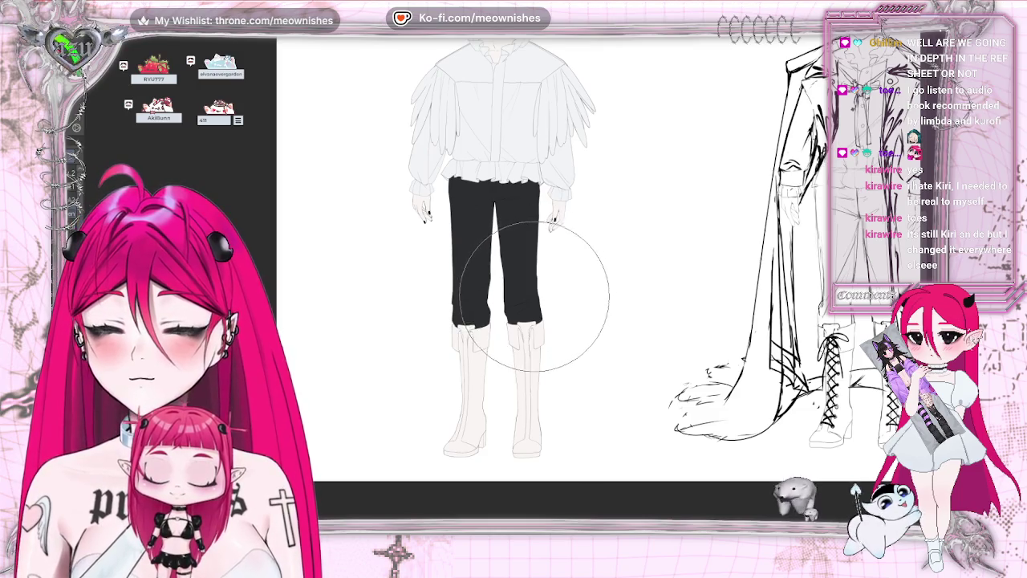
{"action": "mouse_move", "coordinate": [472, 329]}
{"action": "left_mouse_down"}
{"action": "mouse_move", "coordinate": [458, 436]}
{"action": "mouse_move", "coordinate": [533, 366]}
{"action": "mouse_move", "coordinate": [488, 436]}
{"action": "mouse_move", "coordinate": [500, 349]}
{"action": "left_mouse_up"}
{"action": "key", "text": "ctrl+0"}
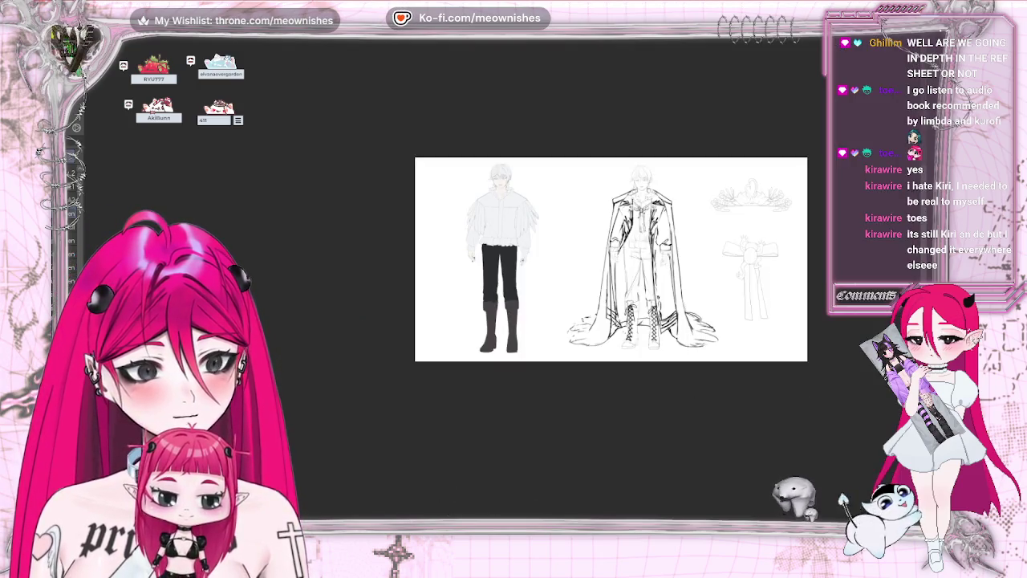
{"action": "scroll", "coordinate": [484, 273], "scroll_direction": "up", "scroll_amount": 3}
{"action": "scroll", "coordinate": [505, 285], "scroll_direction": "up", "scroll_amount": 2}
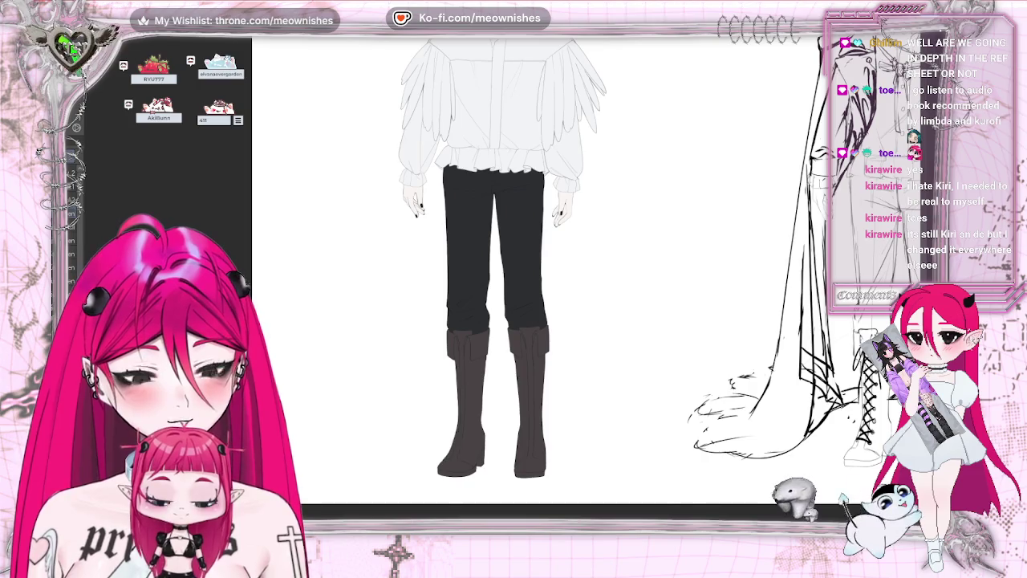
{"action": "scroll", "coordinate": [497, 273], "scroll_direction": "down", "scroll_amount": 2}
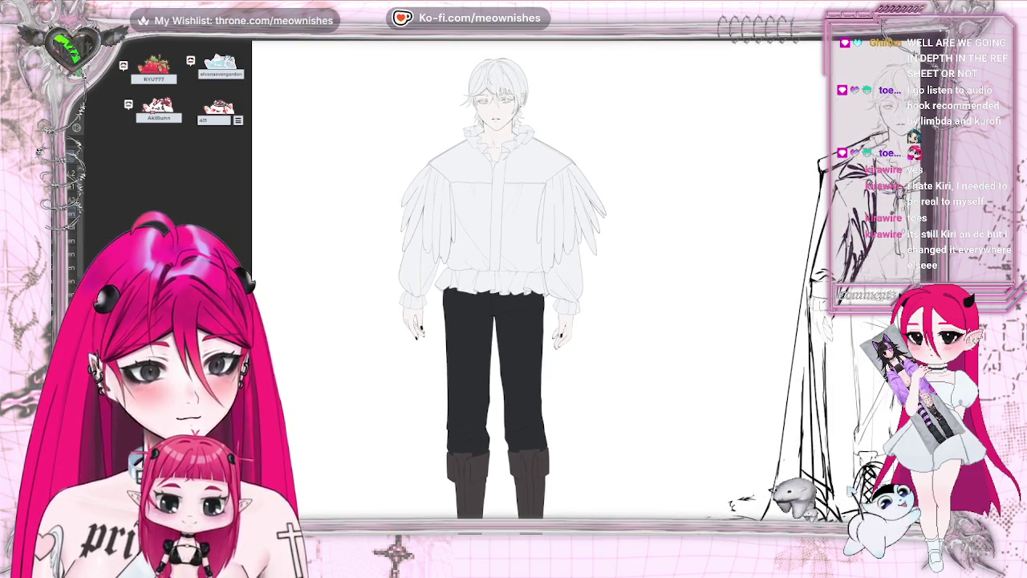
{"action": "scroll", "coordinate": [497, 273], "scroll_direction": "up", "scroll_amount": 1}
{"action": "scroll", "coordinate": [498, 277], "scroll_direction": "down", "scroll_amount": 5}
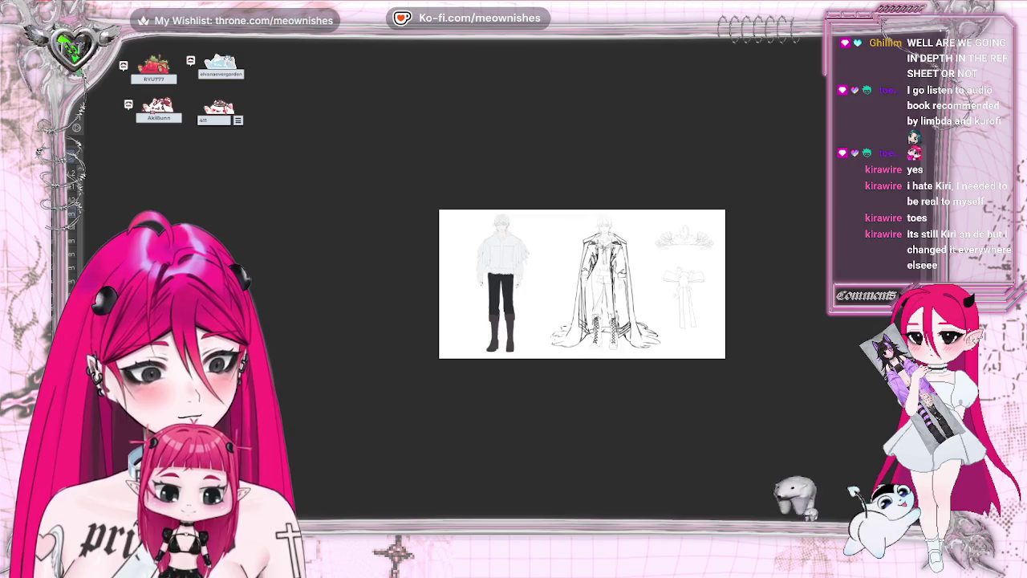
{"action": "scroll", "coordinate": [502, 283], "scroll_direction": "up", "scroll_amount": 2}
{"action": "scroll", "coordinate": [501, 283], "scroll_direction": "up", "scroll_amount": 2}
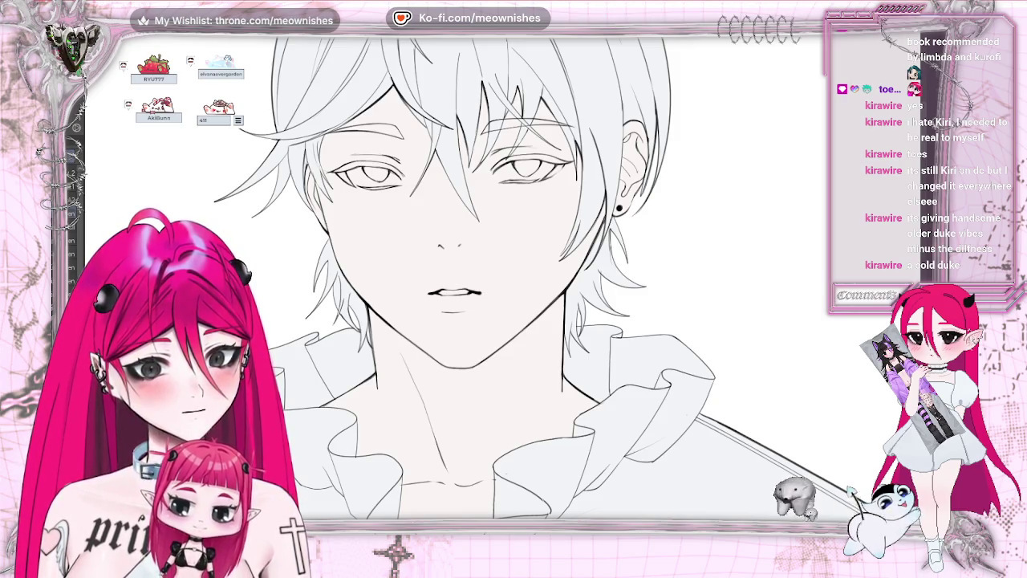
{"action": "scroll", "coordinate": [488, 285], "scroll_direction": "up", "scroll_amount": 2}
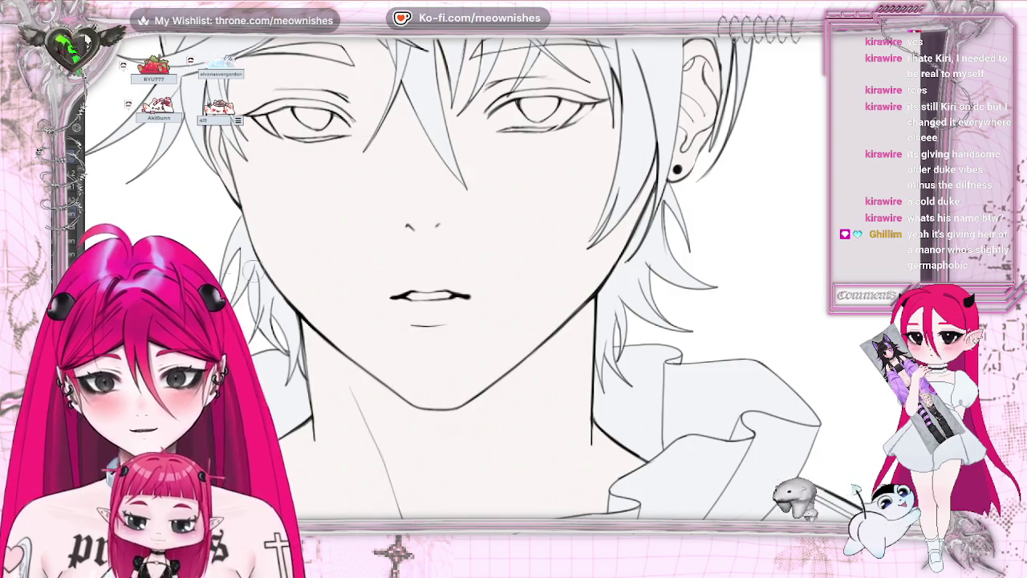
{"action": "mouse_move", "coordinate": [518, 113]}
{"action": "left_mouse_down"}
{"action": "mouse_move", "coordinate": [505, 116]}
{"action": "mouse_move", "coordinate": [568, 112]}
{"action": "left_mouse_up"}
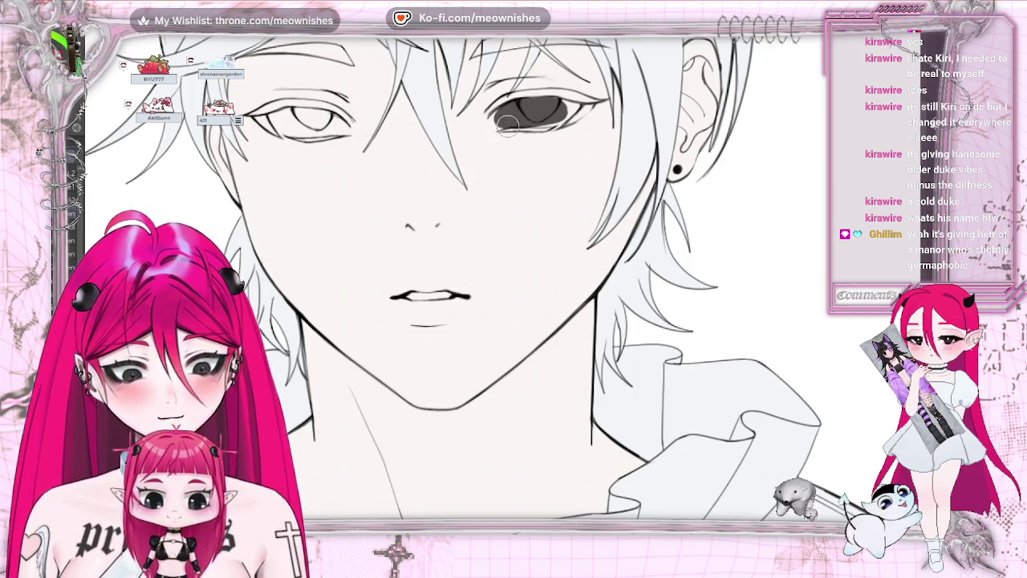
{"action": "left_click_drag", "start_coordinate": [576, 109], "coordinate": [565, 120]}
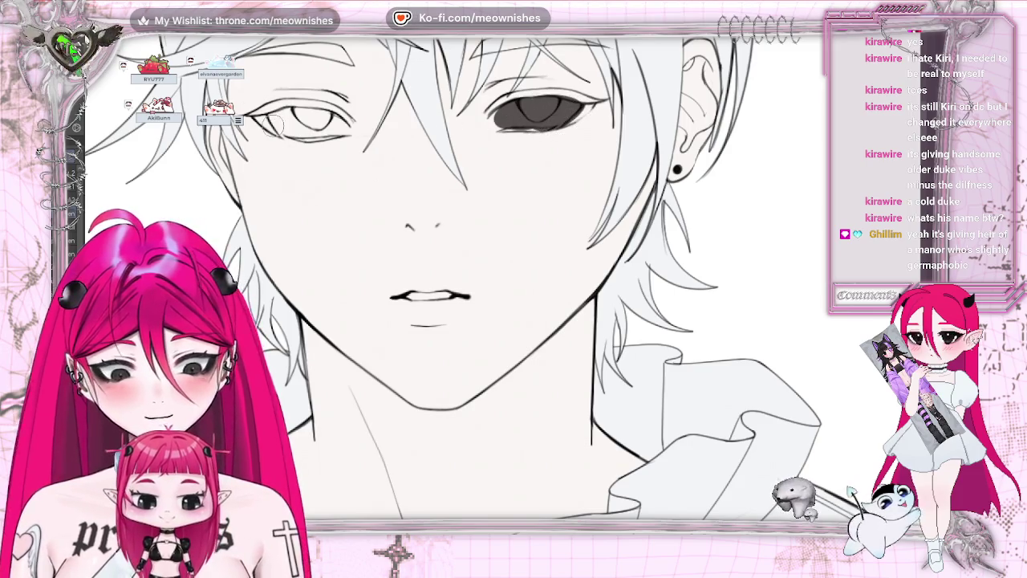
{"action": "mouse_move", "coordinate": [273, 118]}
{"action": "left_mouse_down"}
{"action": "mouse_move", "coordinate": [337, 118]}
{"action": "mouse_move", "coordinate": [277, 128]}
{"action": "mouse_move", "coordinate": [342, 133]}
{"action": "left_mouse_up"}
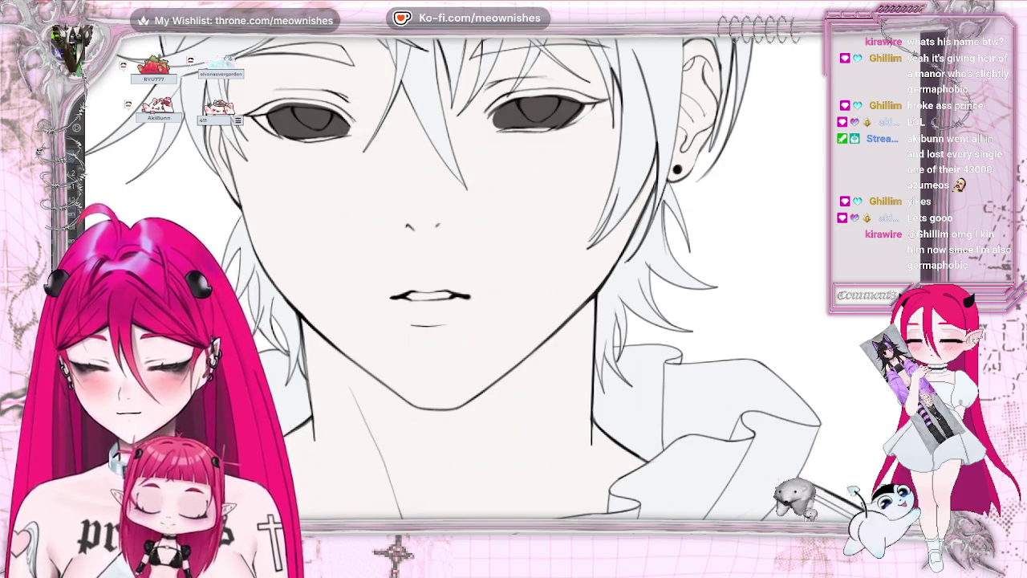
{"action": "key", "text": "ctrl+z"}
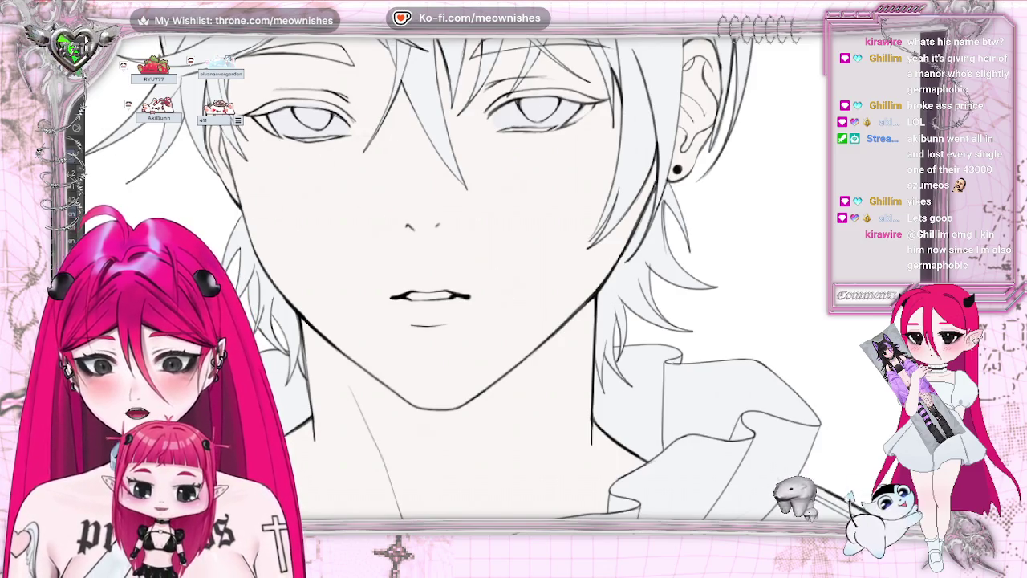
Switch to the face line-art drawing and darken the right eye's upper eyelid line
{"action": "key", "text": "ctrl+Tab"}
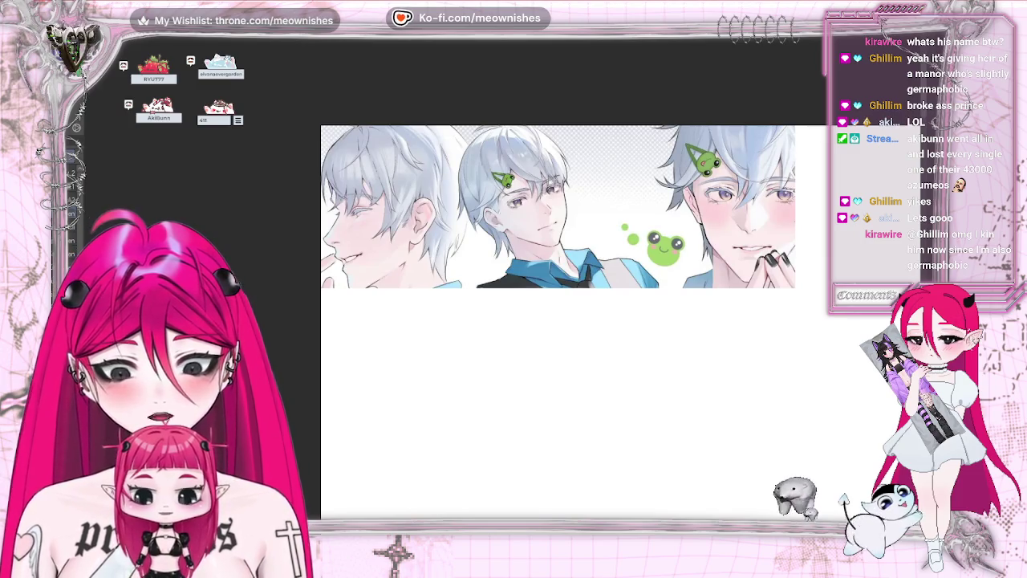
{"action": "key", "text": "ctrl+Tab"}
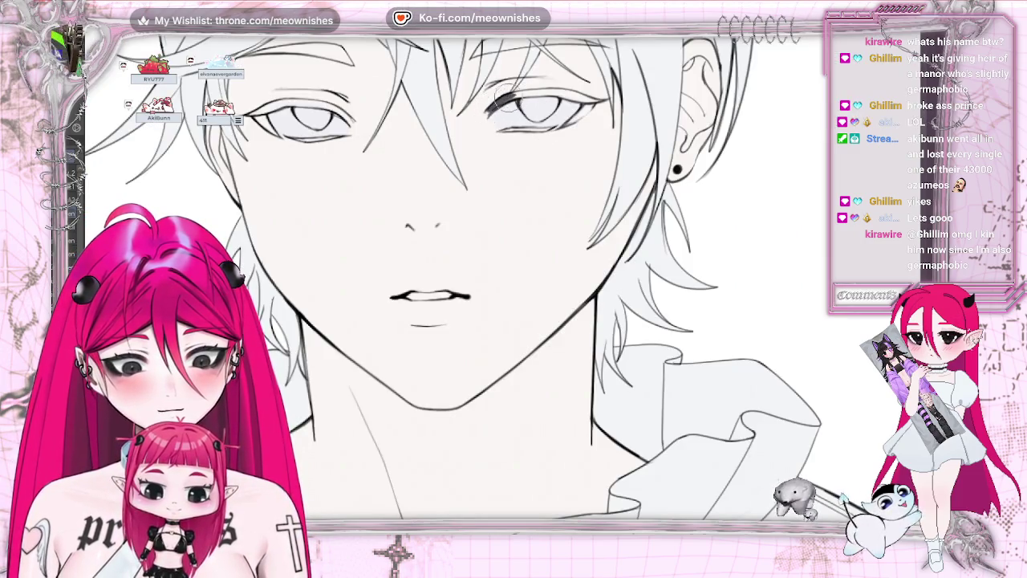
{"action": "left_click_drag", "start_coordinate": [504, 98], "coordinate": [603, 98]}
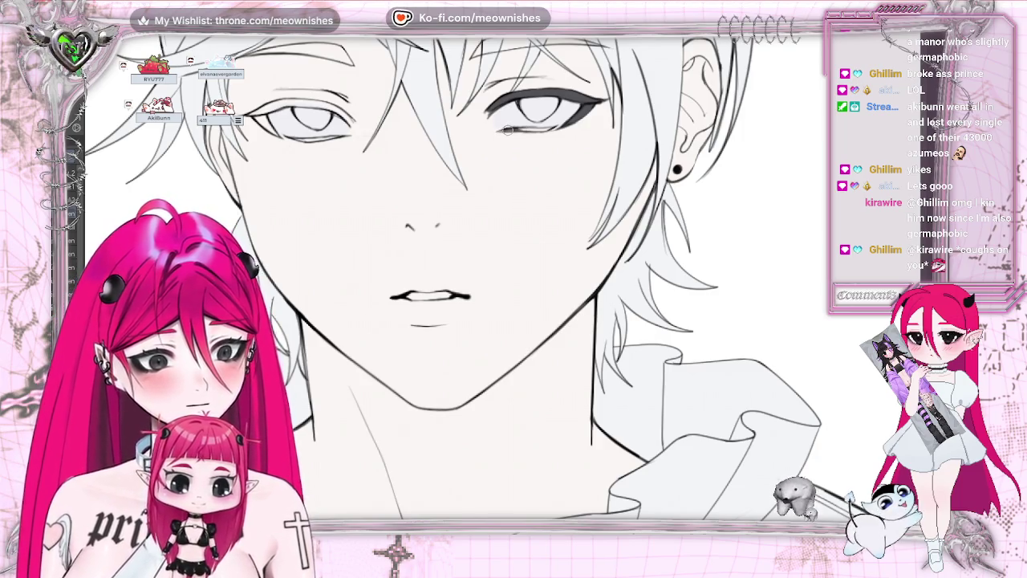
Check symmetry in a mirrored view and thicken the other eye's upper eyelid line
{"action": "key", "text": "ctrl+z"}
{"action": "key", "text": "ctrl+y"}
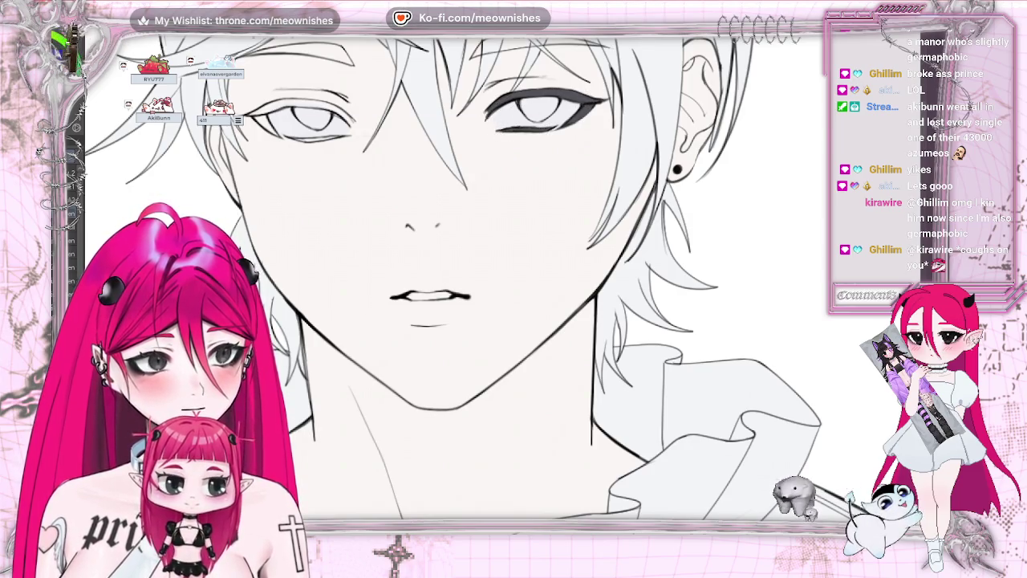
{"action": "key", "text": "h"}
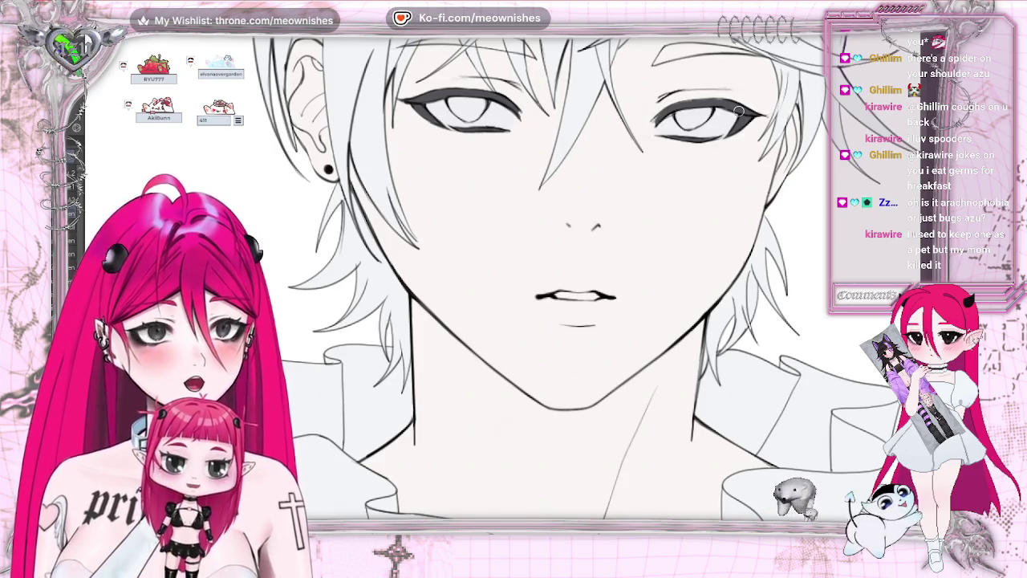
{"action": "left_click_drag", "start_coordinate": [655, 117], "coordinate": [737, 101]}
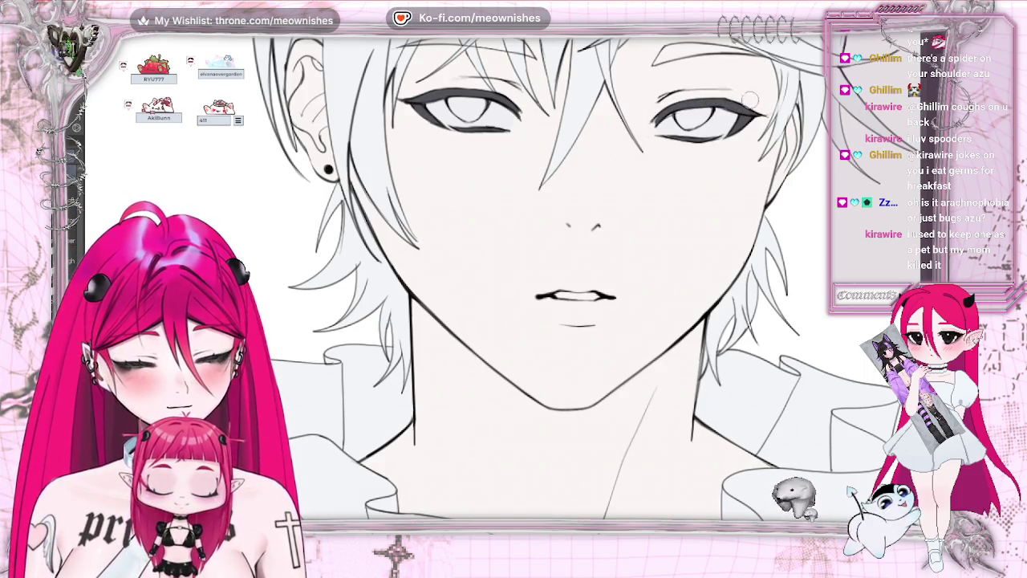
Lighten both upper eyelid lines to a soft grey, removing a stray stroke
{"action": "key", "text": "ctrl+minus"}
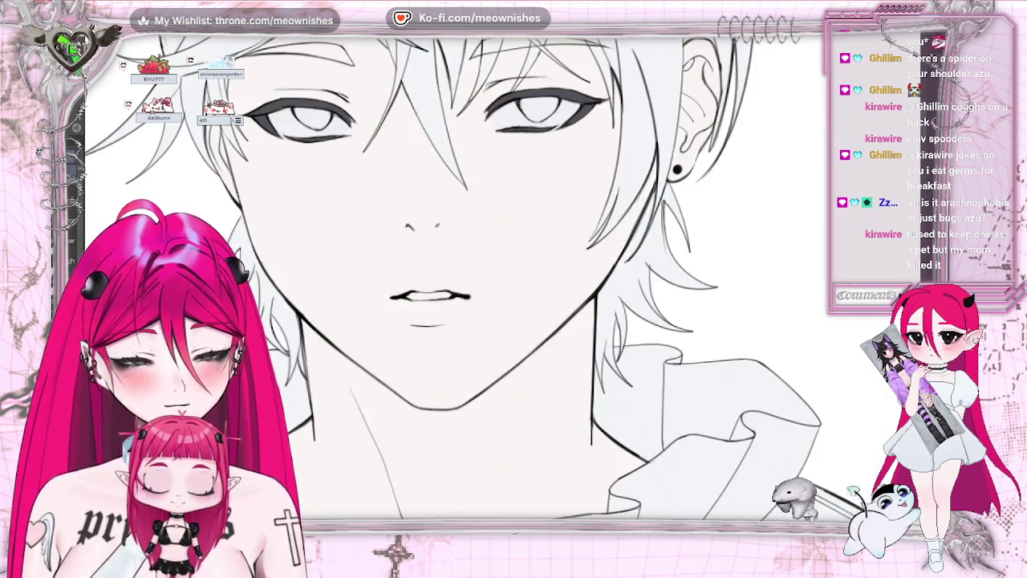
{"action": "key", "text": "ctrl+minus"}
{"action": "key", "text": "ctrl+minus"}
{"action": "key", "text": "ctrl+minus"}
{"action": "key", "text": "ctrl+minus"}
{"action": "key", "text": "ctrl+plus"}
{"action": "key", "text": "ctrl+plus"}
{"action": "key", "text": "ctrl+plus"}
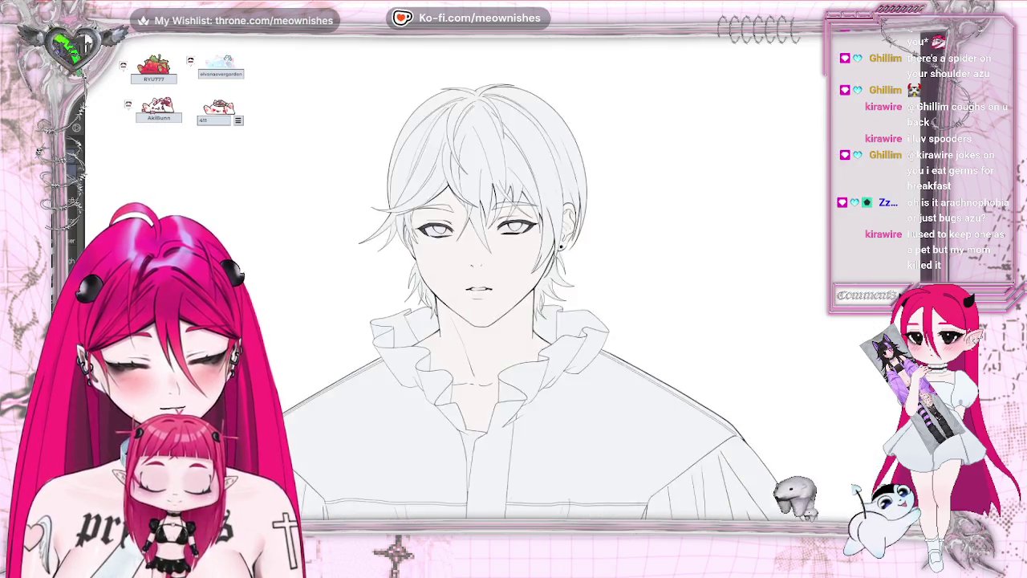
{"action": "key", "text": "ctrl+plus"}
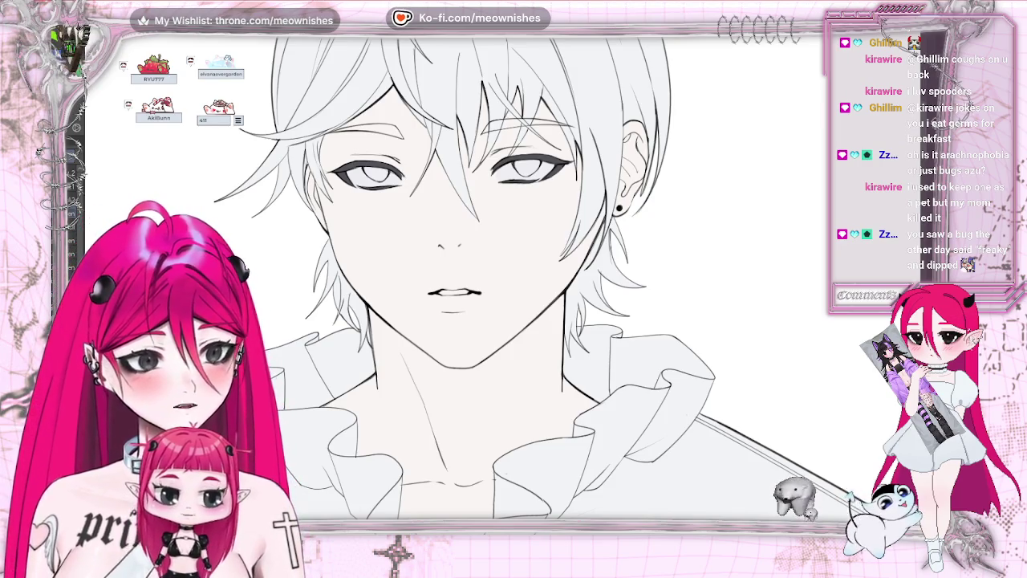
{"action": "left_click_drag", "start_coordinate": [448, 178], "coordinate": [629, 158]}
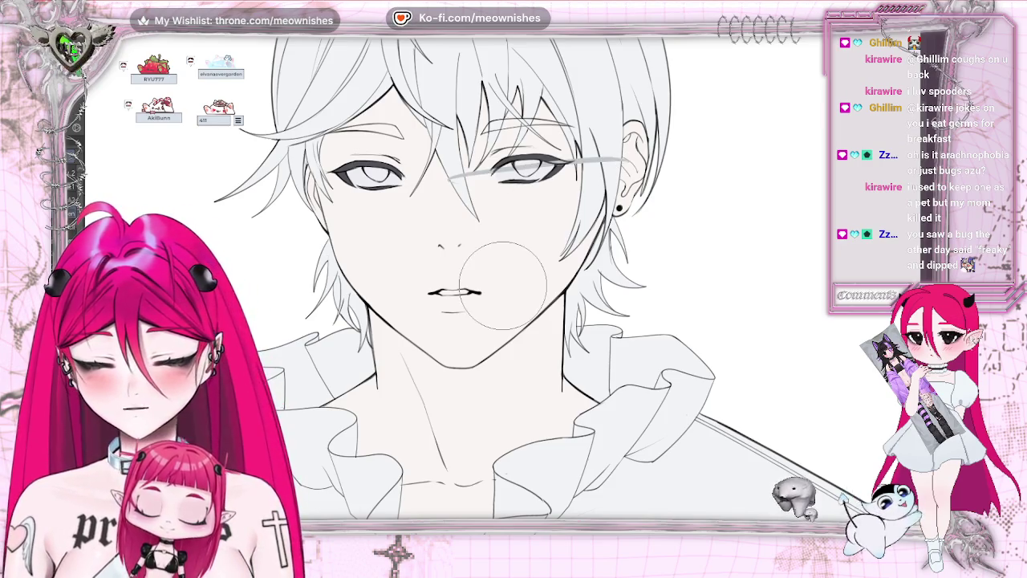
{"action": "key", "text": "ctrl+z"}
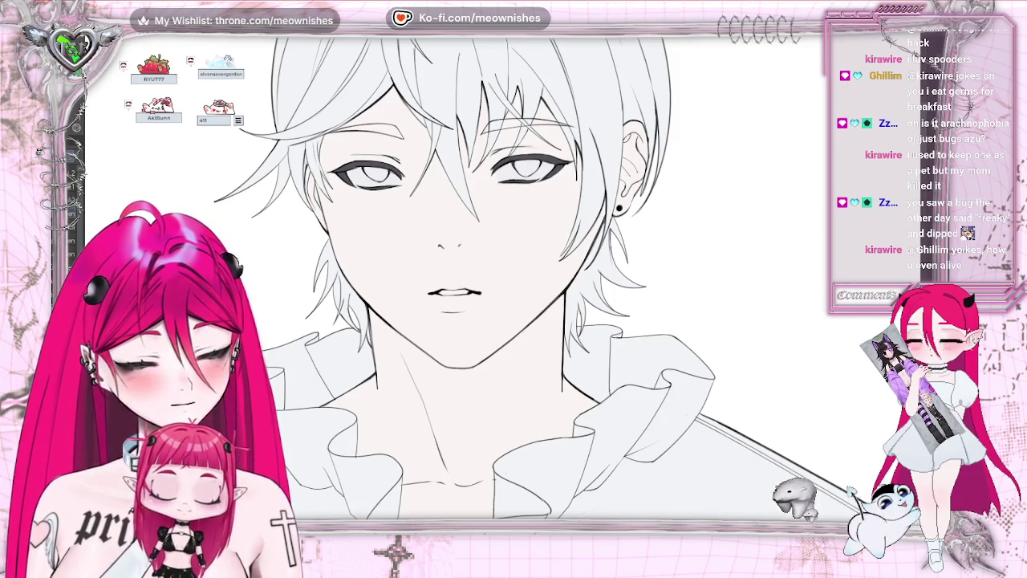
{"action": "left_click_drag", "start_coordinate": [462, 177], "coordinate": [241, 193]}
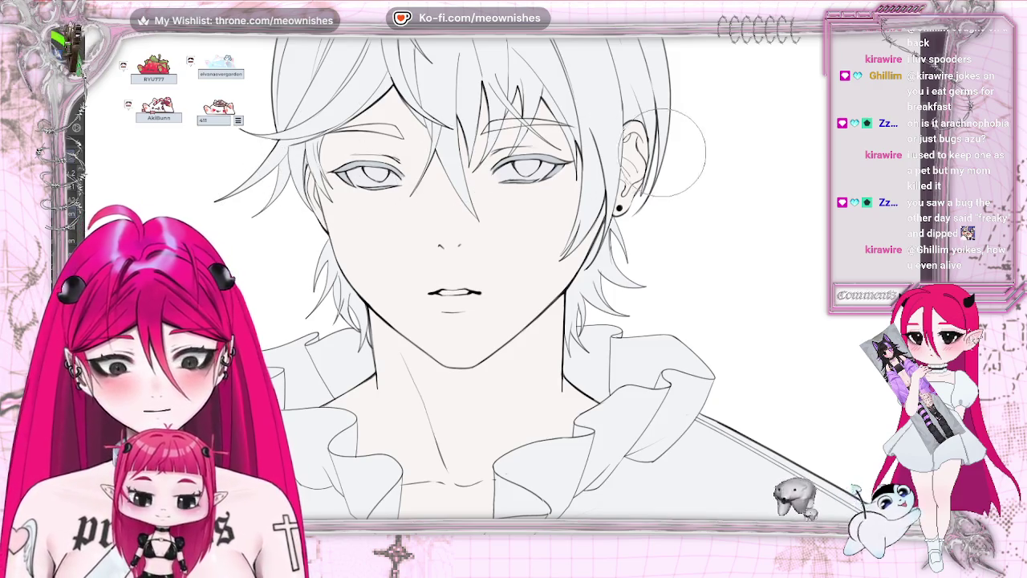
{"action": "scroll", "coordinate": [505, 269], "scroll_direction": "down", "scroll_amount": 5}
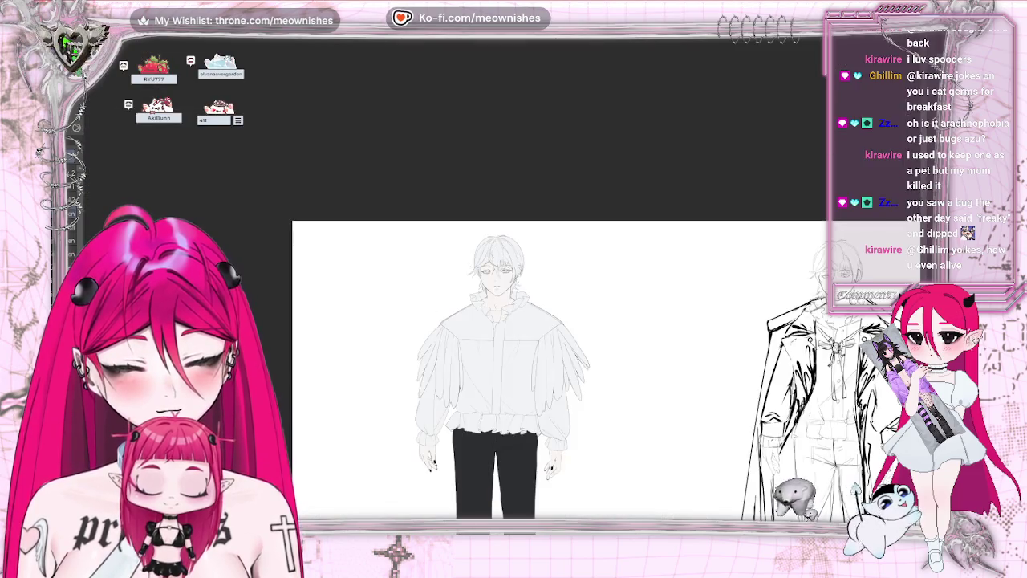
Darken and thicken the upper lip line, then bring up deal.png in the image viewer
{"action": "scroll", "coordinate": [503, 278], "scroll_direction": "up", "scroll_amount": 2}
{"action": "scroll", "coordinate": [503, 277], "scroll_direction": "up", "scroll_amount": 2}
{"action": "scroll", "coordinate": [502, 278], "scroll_direction": "up", "scroll_amount": 1}
{"action": "scroll", "coordinate": [503, 278], "scroll_direction": "up", "scroll_amount": 1}
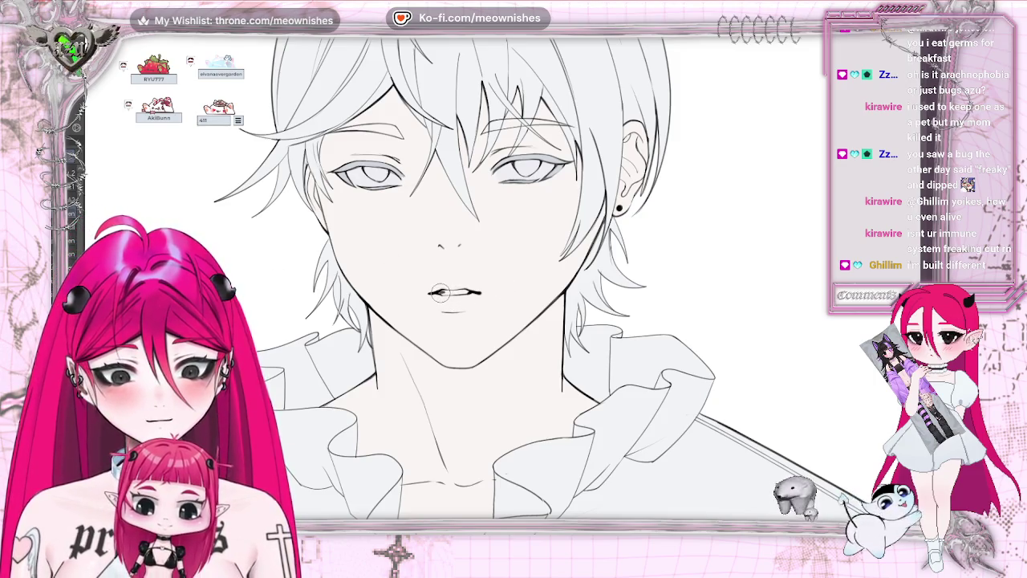
{"action": "left_click_drag", "start_coordinate": [440, 293], "coordinate": [448, 292]}
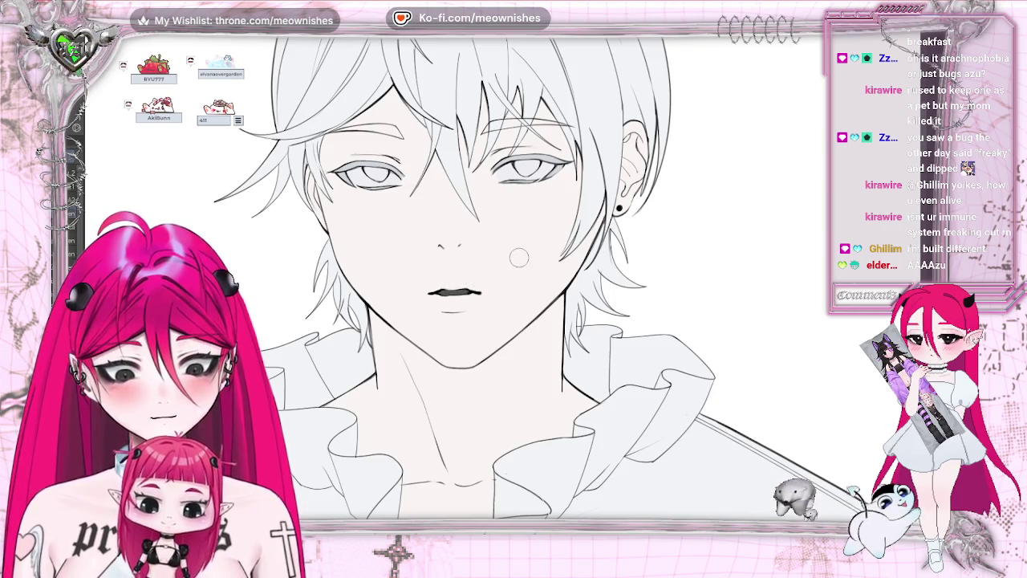
{"action": "scroll", "coordinate": [505, 277], "scroll_direction": "up", "scroll_amount": 3}
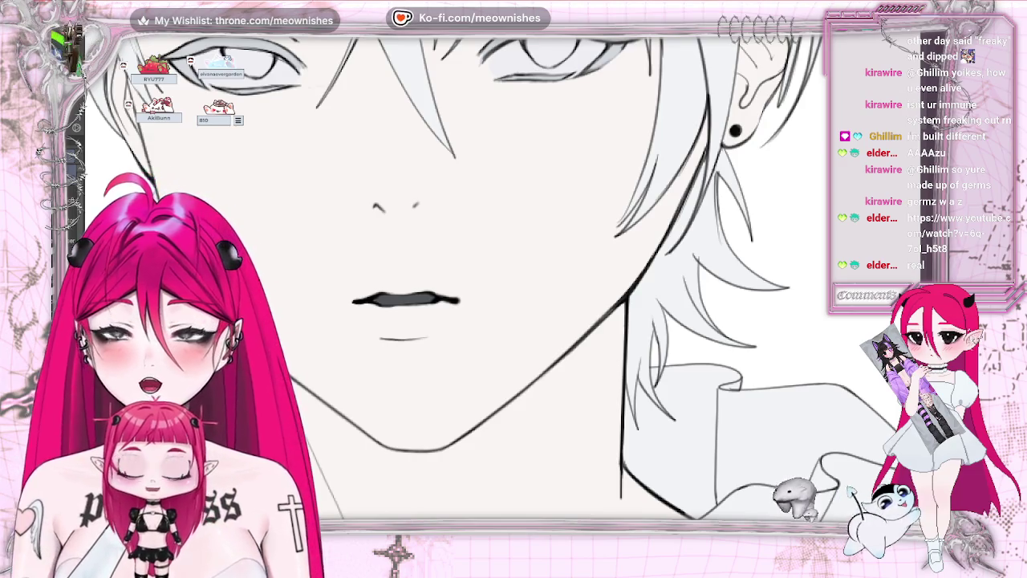
{"action": "key", "text": "alt+Tab"}
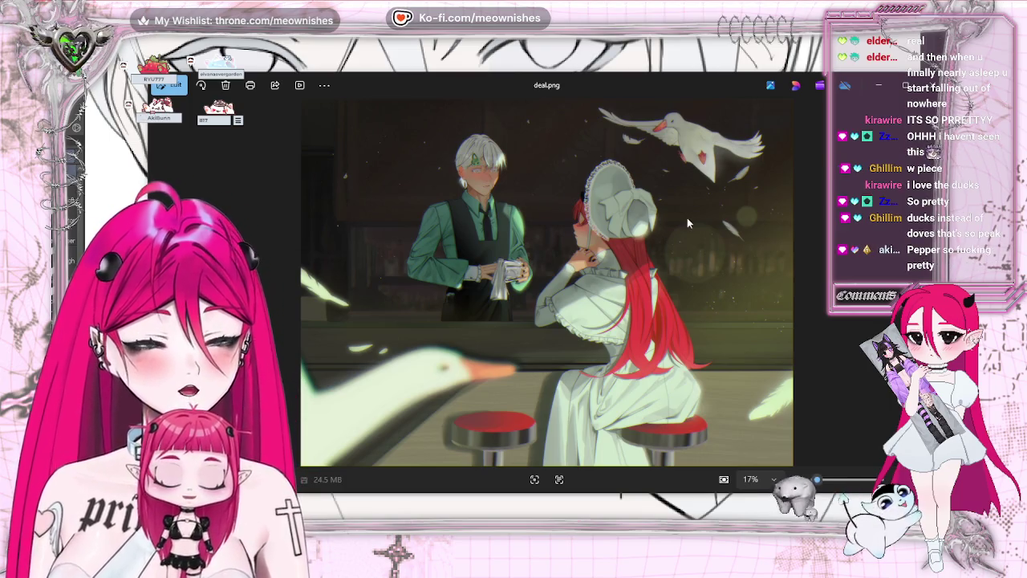
Zoom into deal.png and pan to the white-haired boy's shirt and tie
{"action": "scroll", "coordinate": [634, 236], "scroll_direction": "up", "scroll_amount": 5}
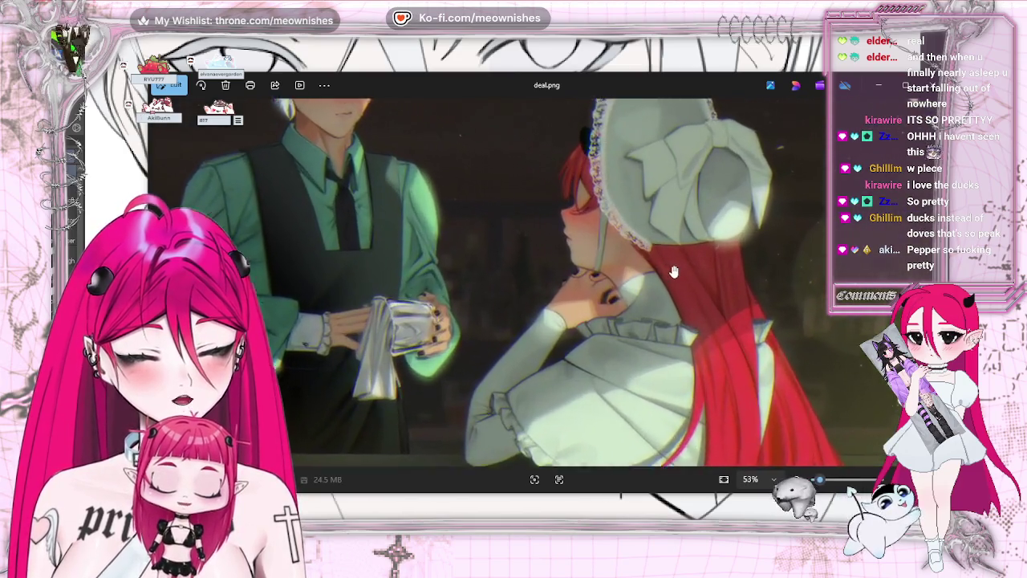
{"action": "scroll", "coordinate": [674, 272], "scroll_direction": "up", "scroll_amount": 2}
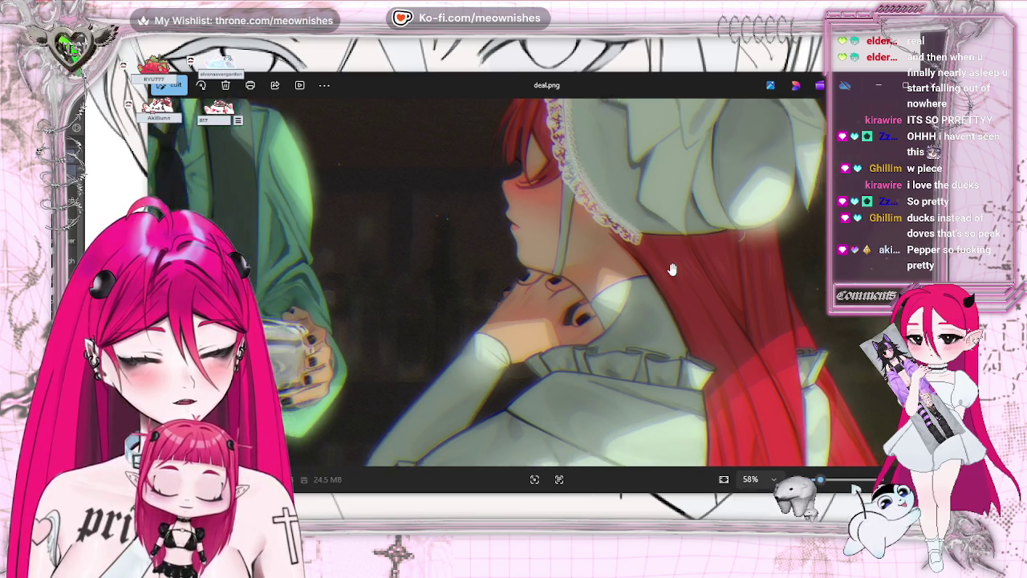
{"action": "scroll", "coordinate": [673, 270], "scroll_direction": "down", "scroll_amount": 1}
{"action": "mouse_move", "coordinate": [399, 264]}
{"action": "left_mouse_down"}
{"action": "mouse_move", "coordinate": [576, 163]}
{"action": "mouse_move", "coordinate": [554, 297]}
{"action": "left_mouse_up"}
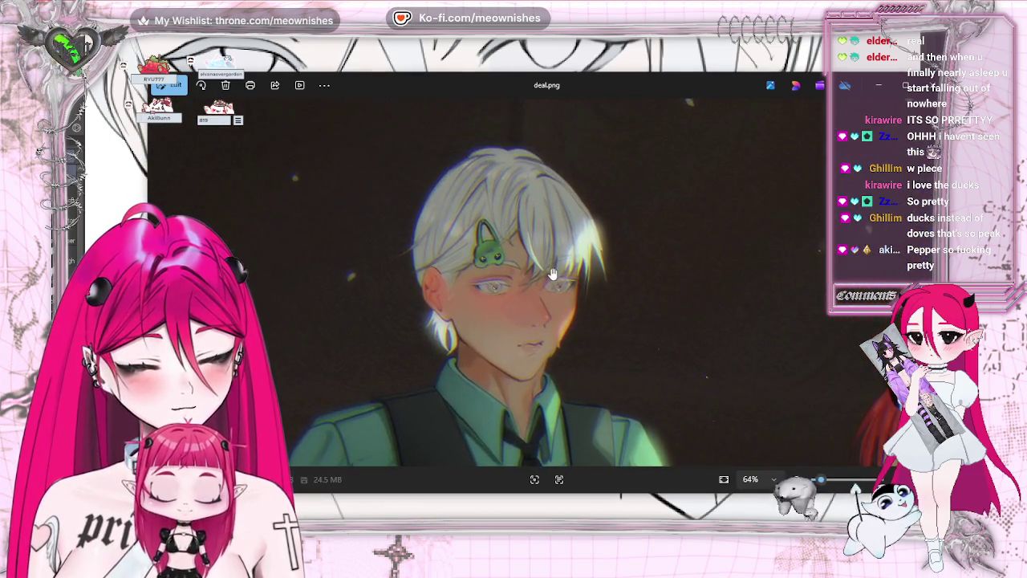
{"action": "scroll", "coordinate": [542, 388], "scroll_direction": "up", "scroll_amount": 2}
{"action": "left_click_drag", "start_coordinate": [558, 391], "coordinate": [549, 312]}
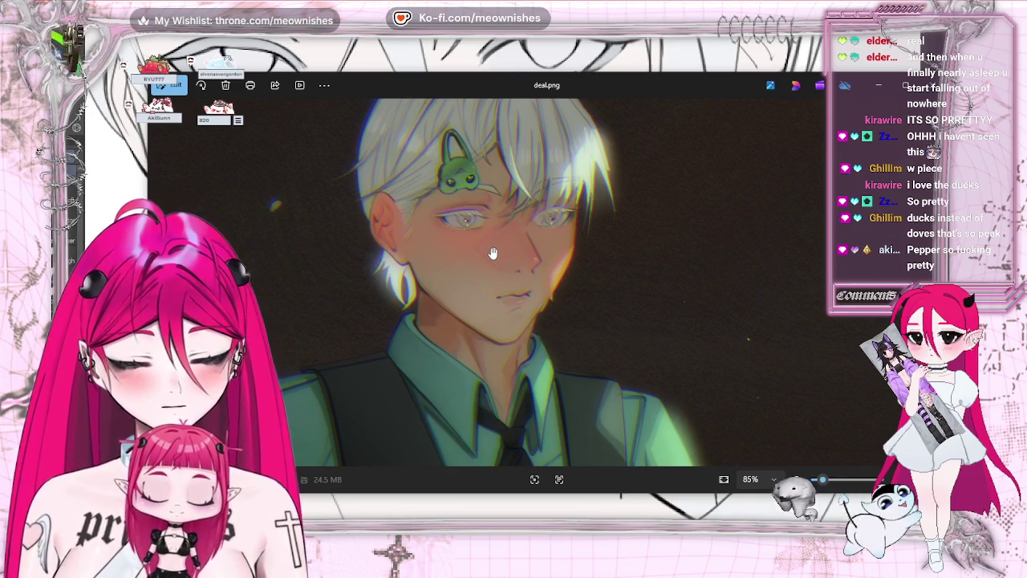
Zoom in and out across deal.png, then close Photos to return to the face drawing
{"action": "scroll", "coordinate": [493, 254], "scroll_direction": "down", "scroll_amount": 2}
{"action": "scroll", "coordinate": [493, 254], "scroll_direction": "down", "scroll_amount": 2}
{"action": "scroll", "coordinate": [493, 253], "scroll_direction": "down", "scroll_amount": 3}
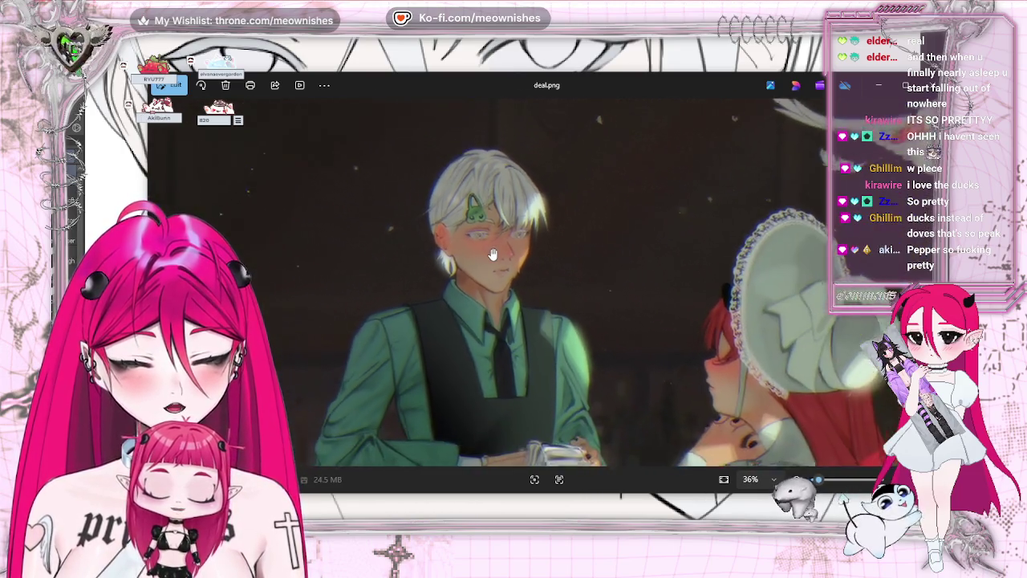
{"action": "scroll", "coordinate": [493, 253], "scroll_direction": "down", "scroll_amount": 1}
{"action": "scroll", "coordinate": [506, 255], "scroll_direction": "down", "scroll_amount": 1}
{"action": "scroll", "coordinate": [520, 256], "scroll_direction": "down", "scroll_amount": 1}
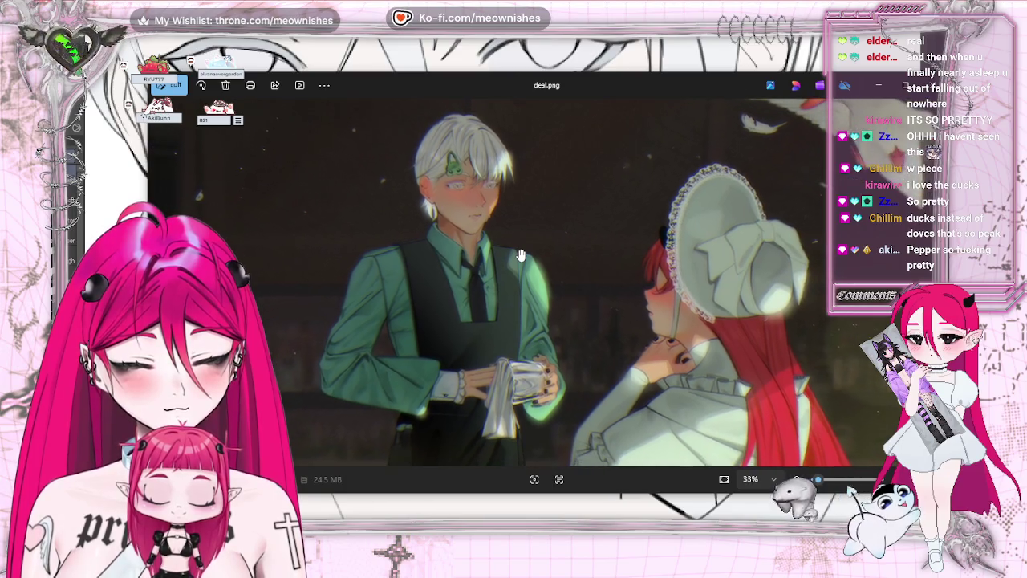
{"action": "scroll", "coordinate": [520, 255], "scroll_direction": "down", "scroll_amount": 1}
{"action": "scroll", "coordinate": [520, 255], "scroll_direction": "down", "scroll_amount": 2}
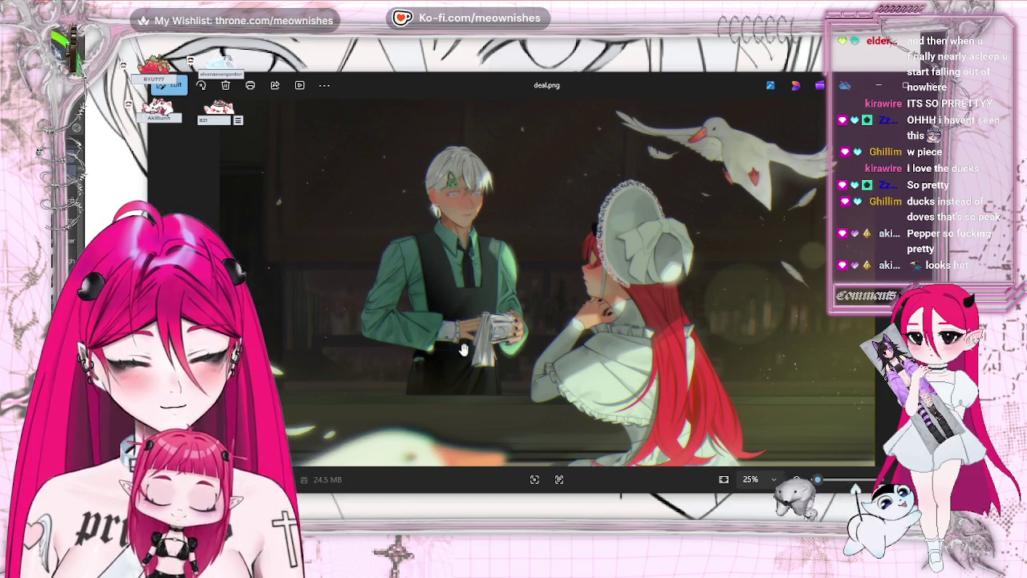
{"action": "scroll", "coordinate": [464, 350], "scroll_direction": "up", "scroll_amount": 2}
{"action": "scroll", "coordinate": [473, 289], "scroll_direction": "up", "scroll_amount": 4}
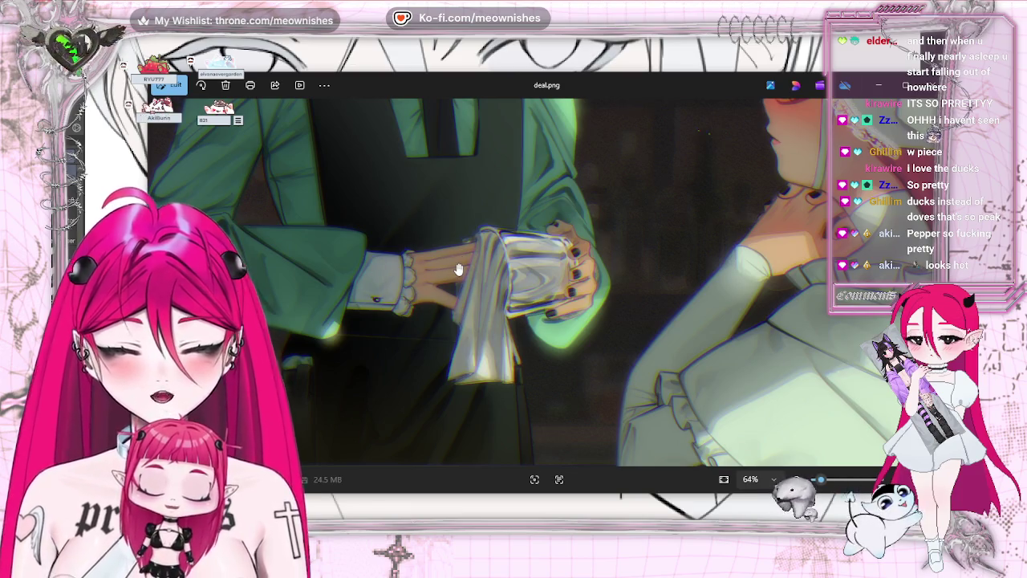
{"action": "scroll", "coordinate": [465, 269], "scroll_direction": "down", "scroll_amount": 2}
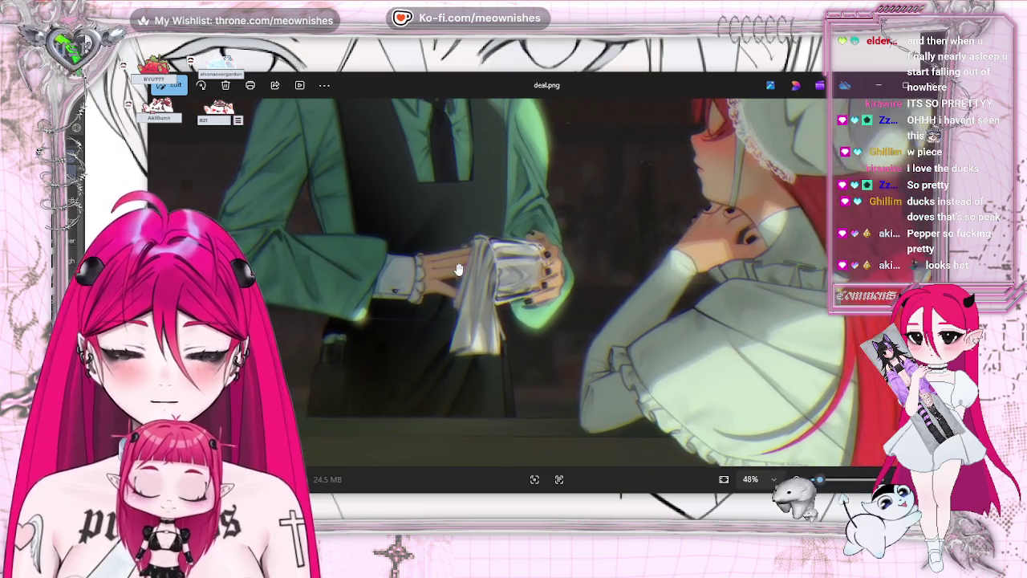
{"action": "scroll", "coordinate": [522, 261], "scroll_direction": "down", "scroll_amount": 1}
{"action": "scroll", "coordinate": [567, 255], "scroll_direction": "down", "scroll_amount": 1}
{"action": "scroll", "coordinate": [566, 254], "scroll_direction": "down", "scroll_amount": 2}
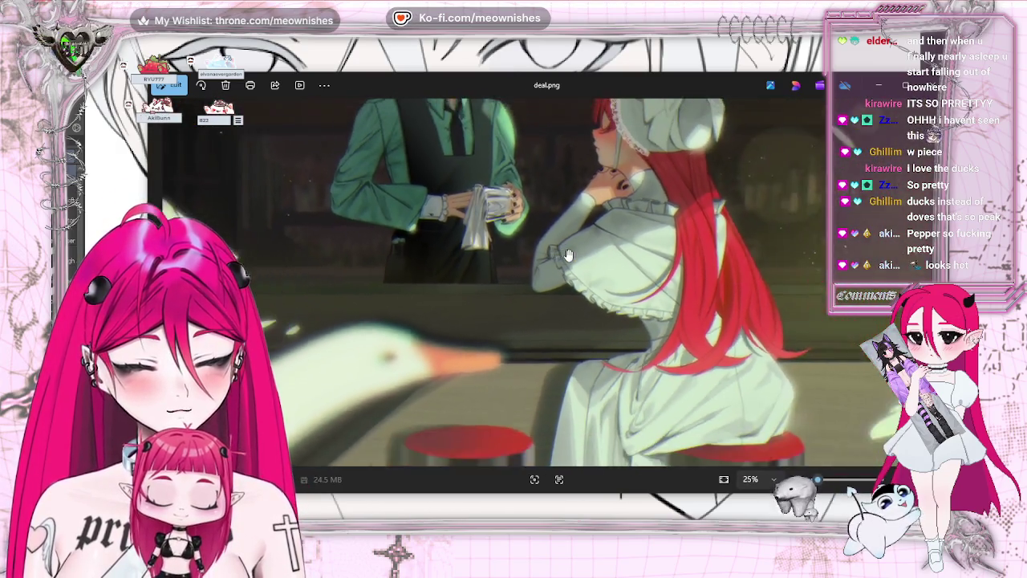
{"action": "scroll", "coordinate": [546, 241], "scroll_direction": "up", "scroll_amount": 1}
{"action": "scroll", "coordinate": [530, 231], "scroll_direction": "up", "scroll_amount": 2}
{"action": "scroll", "coordinate": [529, 229], "scroll_direction": "up", "scroll_amount": 3}
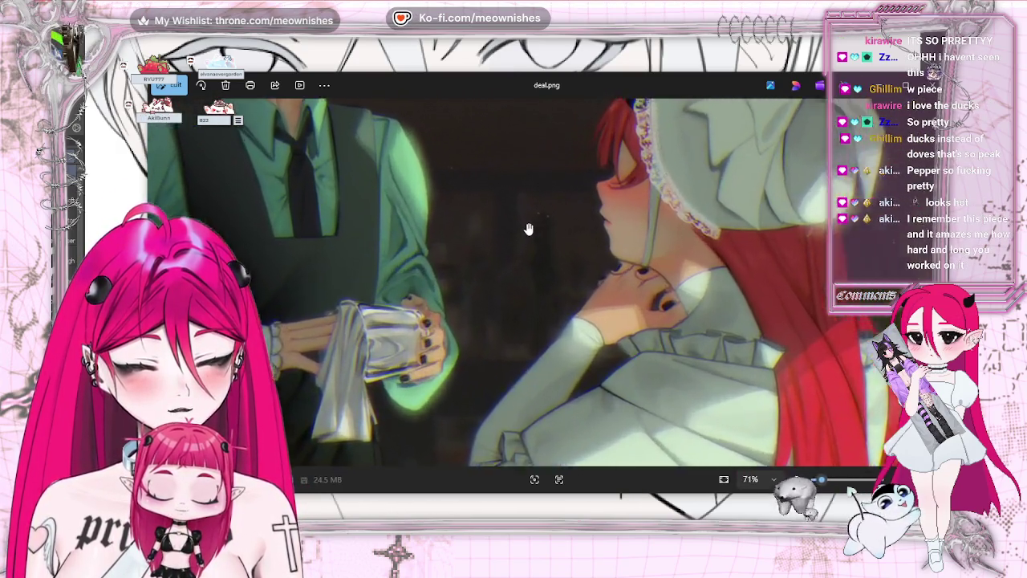
{"action": "scroll", "coordinate": [529, 230], "scroll_direction": "up", "scroll_amount": 2}
{"action": "scroll", "coordinate": [528, 230], "scroll_direction": "down", "scroll_amount": 2}
{"action": "scroll", "coordinate": [529, 226], "scroll_direction": "down", "scroll_amount": 3}
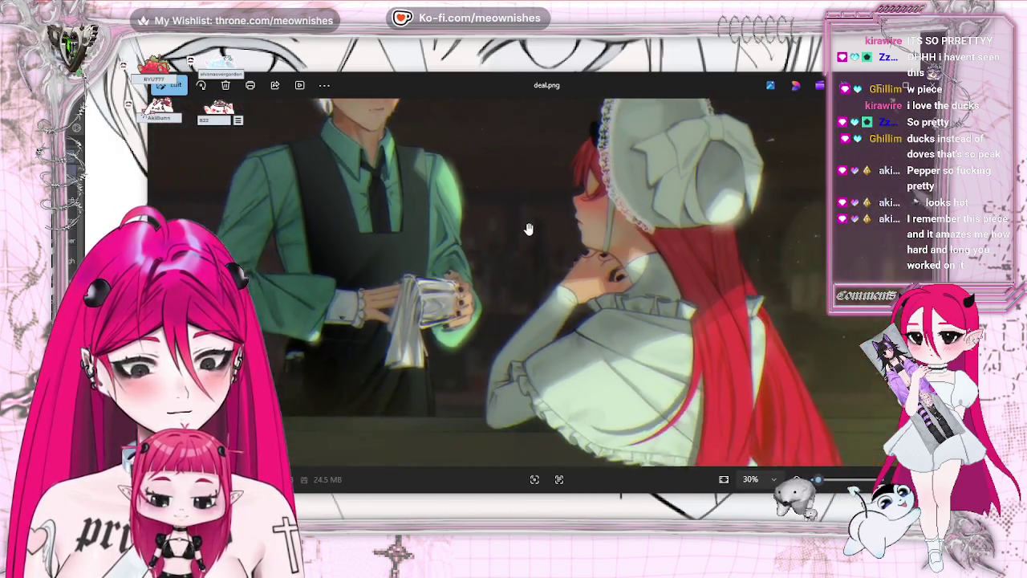
{"action": "scroll", "coordinate": [527, 224], "scroll_direction": "down", "scroll_amount": 4}
{"action": "scroll", "coordinate": [527, 222], "scroll_direction": "down", "scroll_amount": 1}
{"action": "scroll", "coordinate": [538, 219], "scroll_direction": "up", "scroll_amount": 1}
{"action": "scroll", "coordinate": [562, 214], "scroll_direction": "up", "scroll_amount": 3}
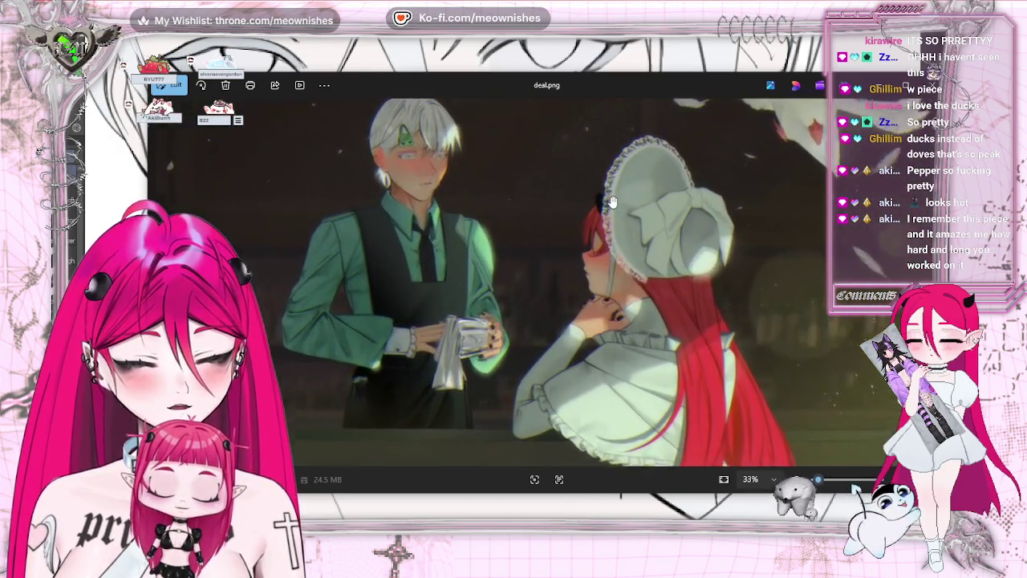
{"action": "scroll", "coordinate": [586, 209], "scroll_direction": "up", "scroll_amount": 1}
{"action": "scroll", "coordinate": [610, 203], "scroll_direction": "up", "scroll_amount": 2}
{"action": "scroll", "coordinate": [612, 203], "scroll_direction": "up", "scroll_amount": 1}
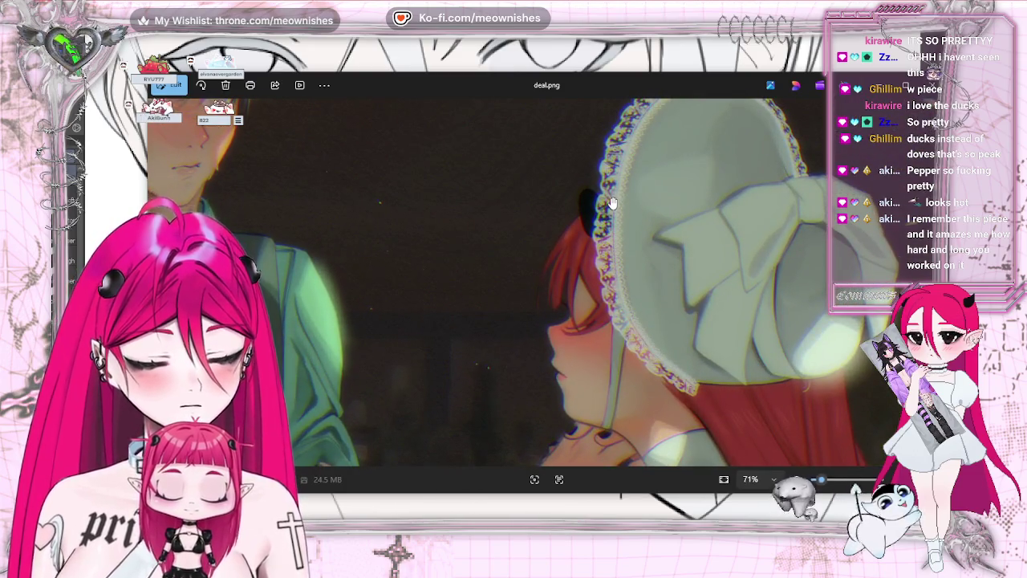
{"action": "scroll", "coordinate": [611, 203], "scroll_direction": "down", "scroll_amount": 3}
{"action": "scroll", "coordinate": [612, 203], "scroll_direction": "down", "scroll_amount": 2}
{"action": "scroll", "coordinate": [611, 203], "scroll_direction": "down", "scroll_amount": 2}
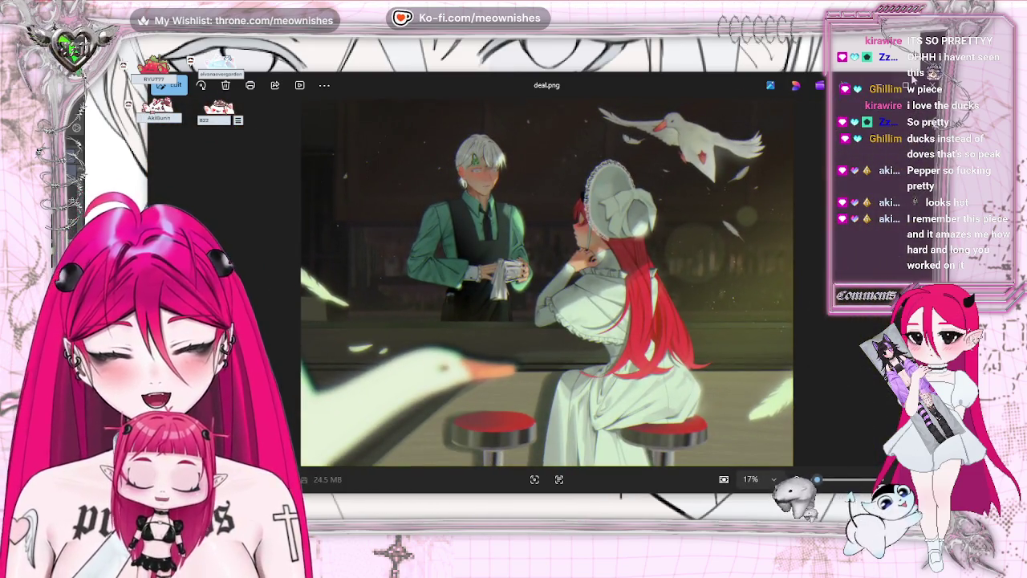
{"action": "scroll", "coordinate": [493, 136], "scroll_direction": "up", "scroll_amount": 4}
{"action": "scroll", "coordinate": [493, 136], "scroll_direction": "up", "scroll_amount": 4}
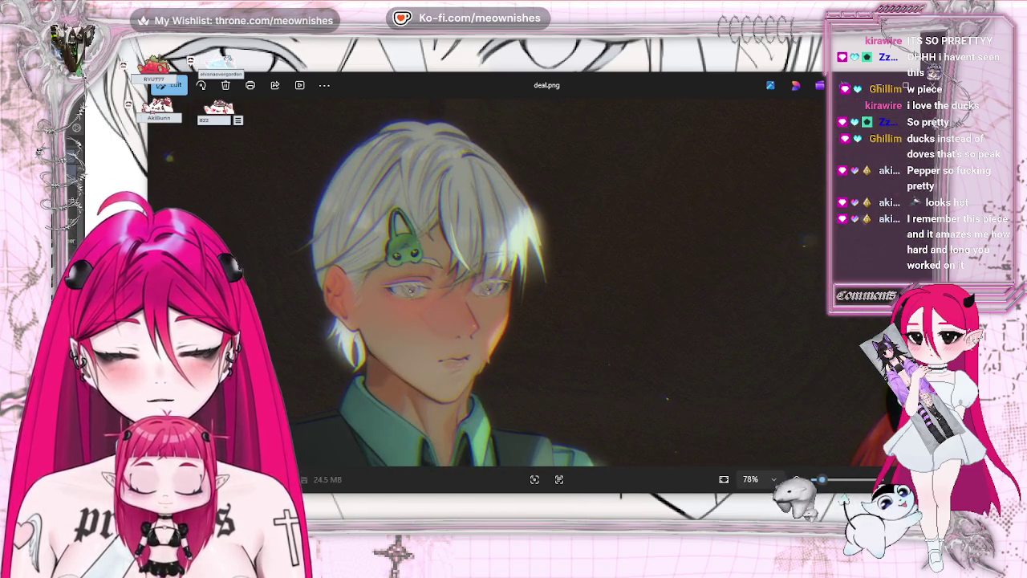
{"action": "left_click", "coordinate": [927, 87]}
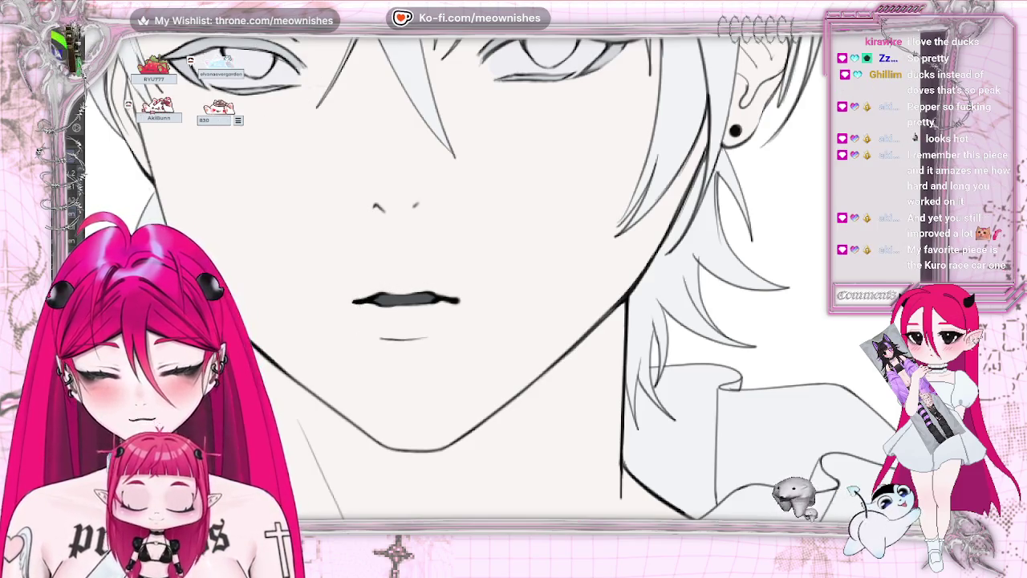
Remove the dark lip fill and bring up the banner of three boys with a frog
{"action": "key", "text": "ctrl+z"}
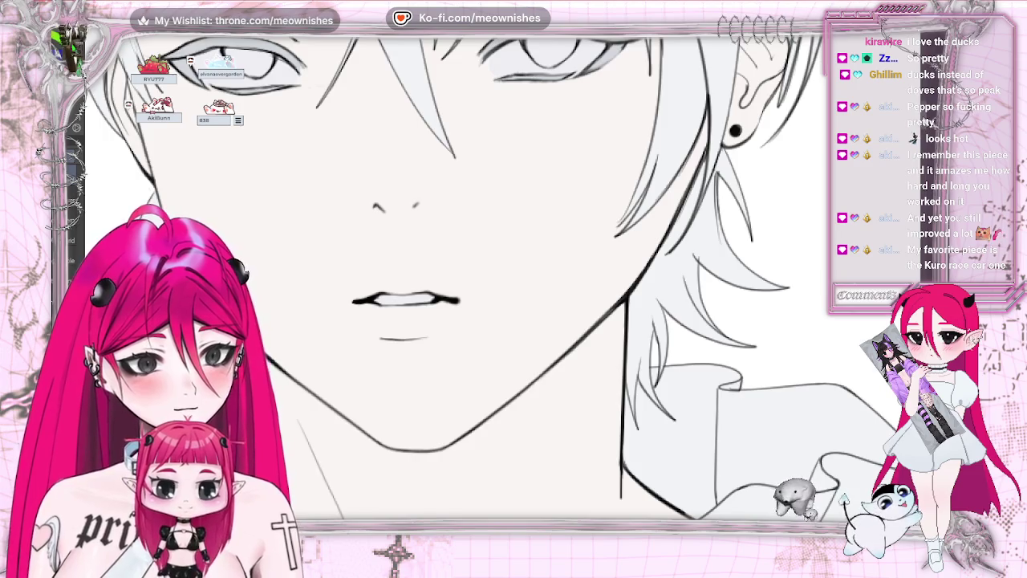
{"action": "scroll", "coordinate": [514, 273], "scroll_direction": "up", "scroll_amount": 5}
{"action": "key", "text": "ctrl+Tab"}
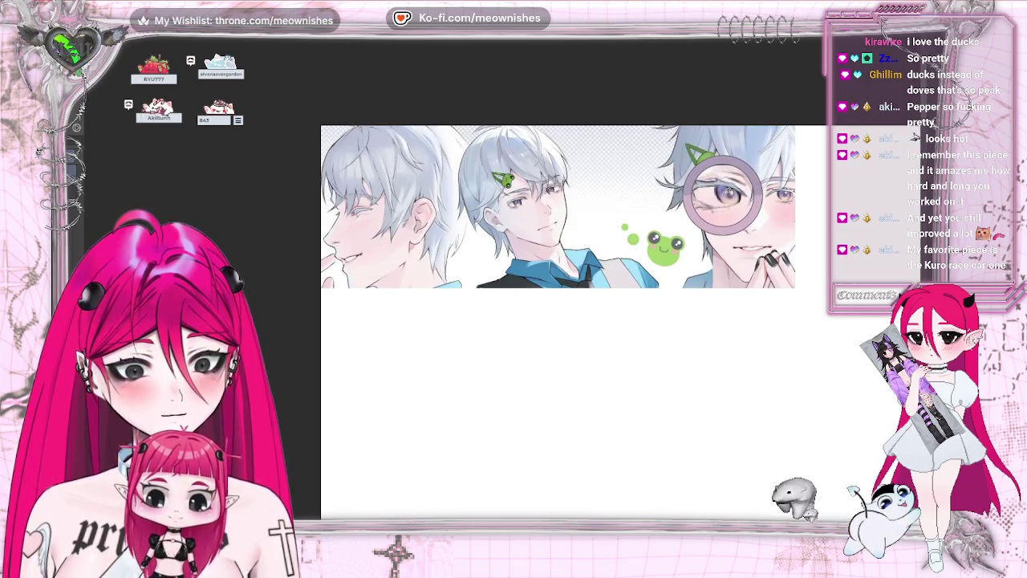
Return to the face sketch, paint both irises purple, and fit the whole figure in view
{"action": "key", "text": "ctrl+Tab"}
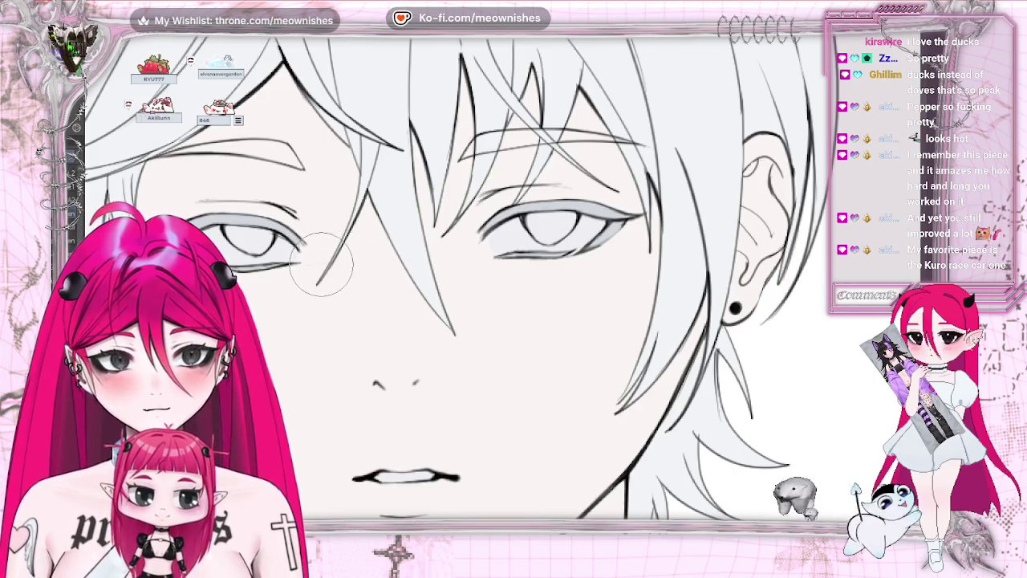
{"action": "left_click_drag", "start_coordinate": [240, 231], "coordinate": [272, 233]}
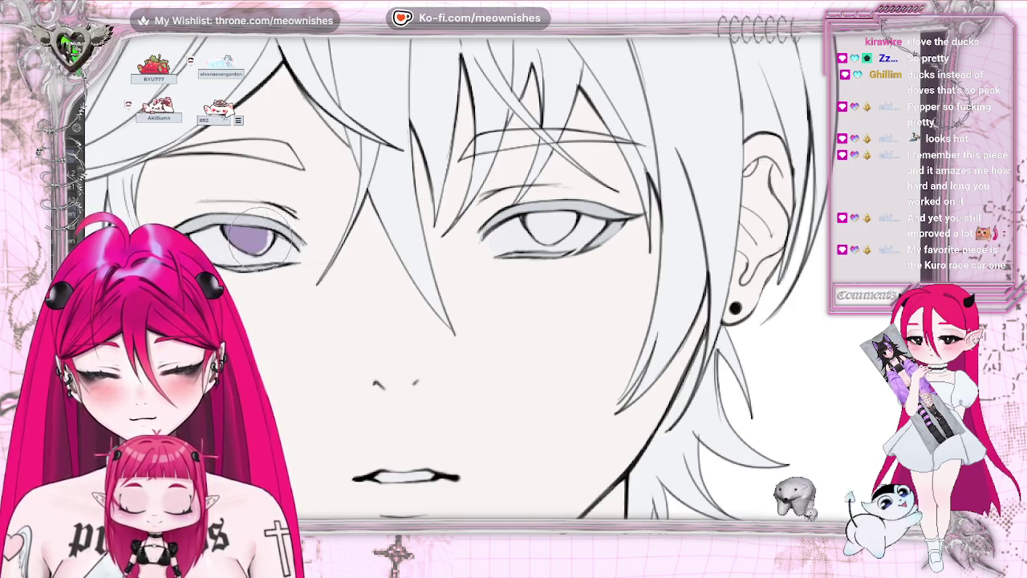
{"action": "mouse_move", "coordinate": [566, 215]}
{"action": "left_mouse_down"}
{"action": "mouse_move", "coordinate": [546, 227]}
{"action": "mouse_move", "coordinate": [567, 210]}
{"action": "left_mouse_up"}
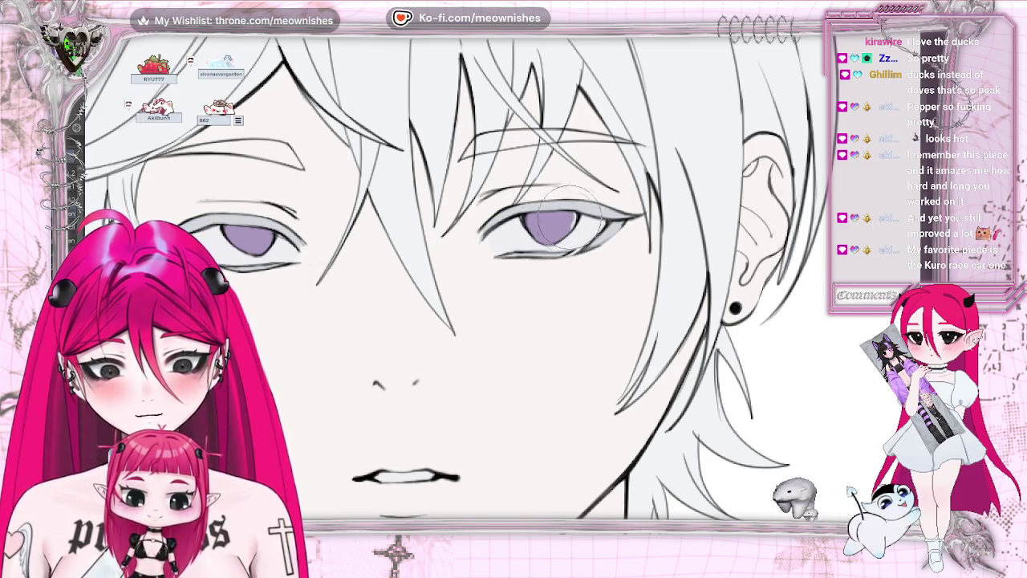
{"action": "key", "text": "ctrl+0"}
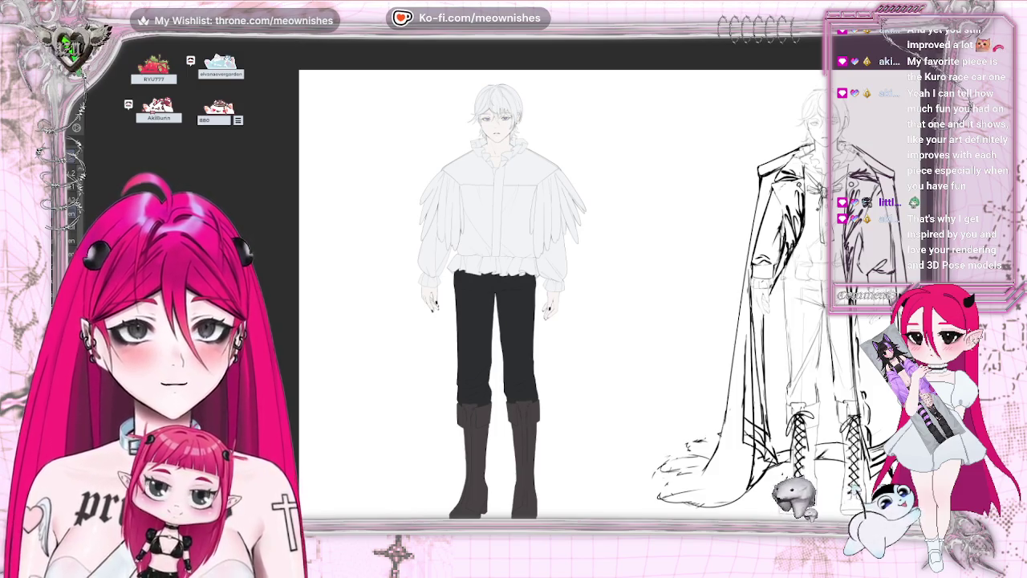
Zoom in on the boots and reveal the criss-cross lace layer with eyelets and looped ends
{"action": "scroll", "coordinate": [562, 281], "scroll_direction": "down", "scroll_amount": 1}
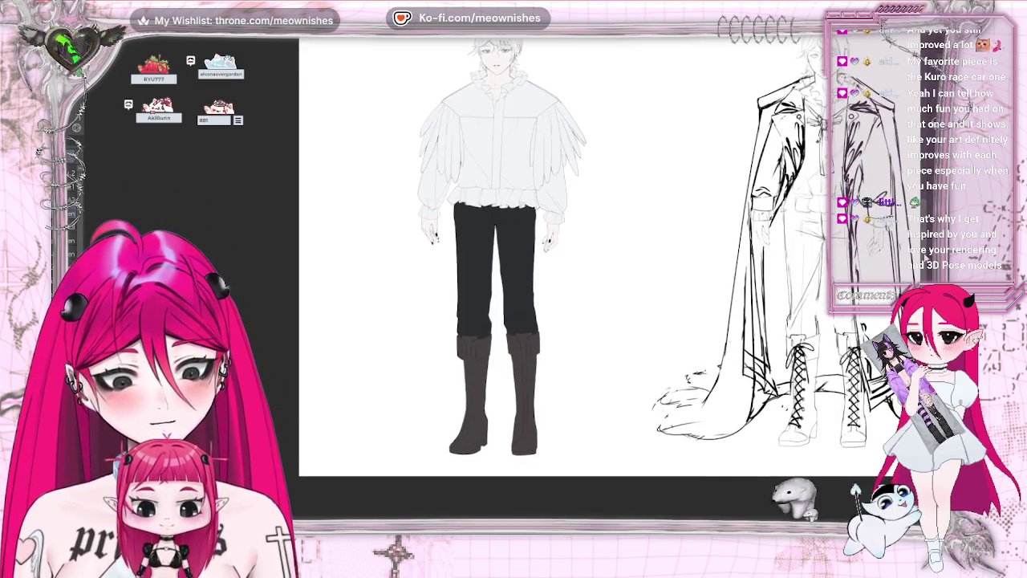
{"action": "scroll", "coordinate": [562, 281], "scroll_direction": "down", "scroll_amount": 2}
{"action": "scroll", "coordinate": [514, 241], "scroll_direction": "down", "scroll_amount": 1}
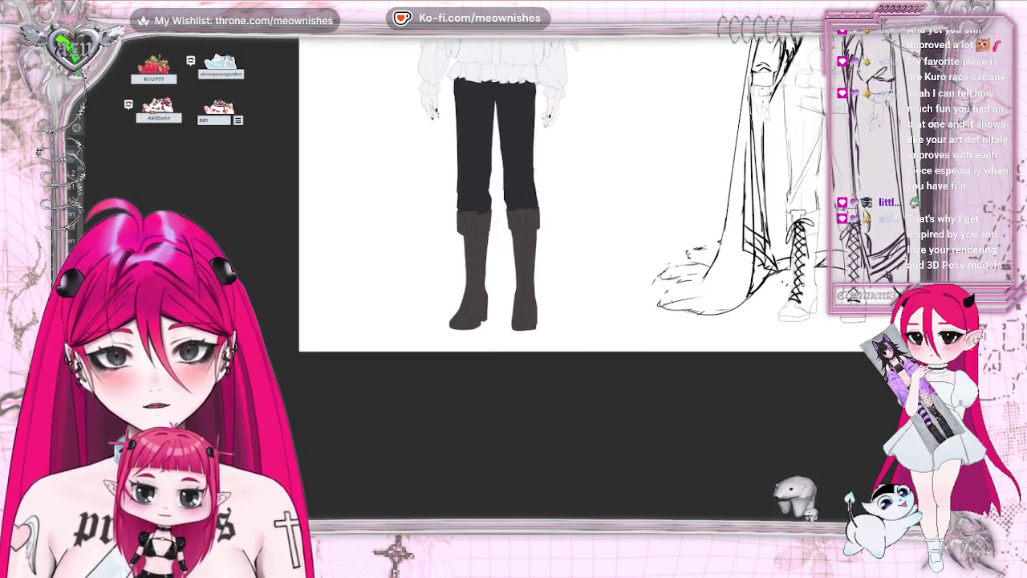
{"action": "scroll", "coordinate": [482, 321], "scroll_direction": "up", "scroll_amount": 2}
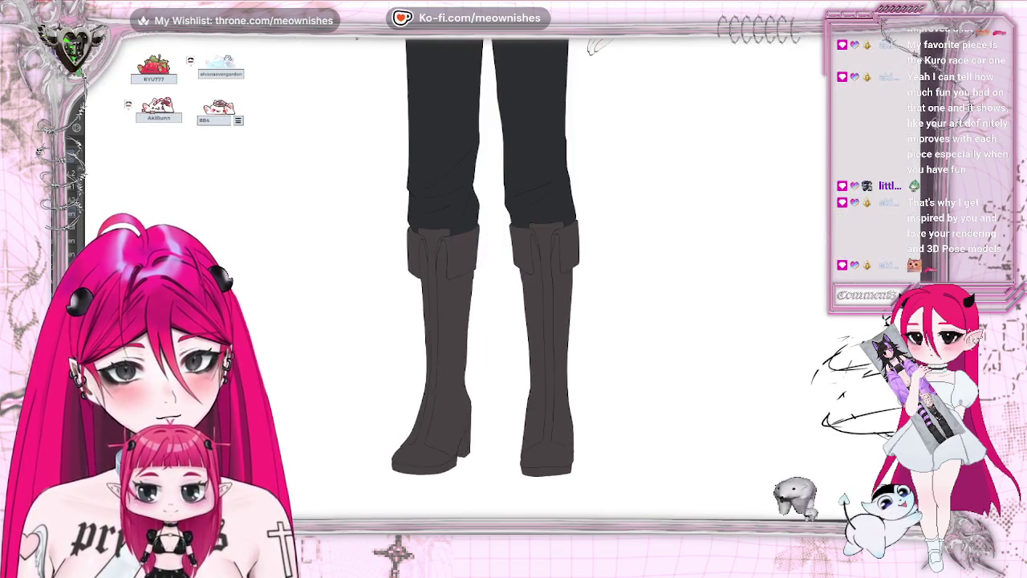
{"action": "scroll", "coordinate": [496, 302], "scroll_direction": "up", "scroll_amount": 2}
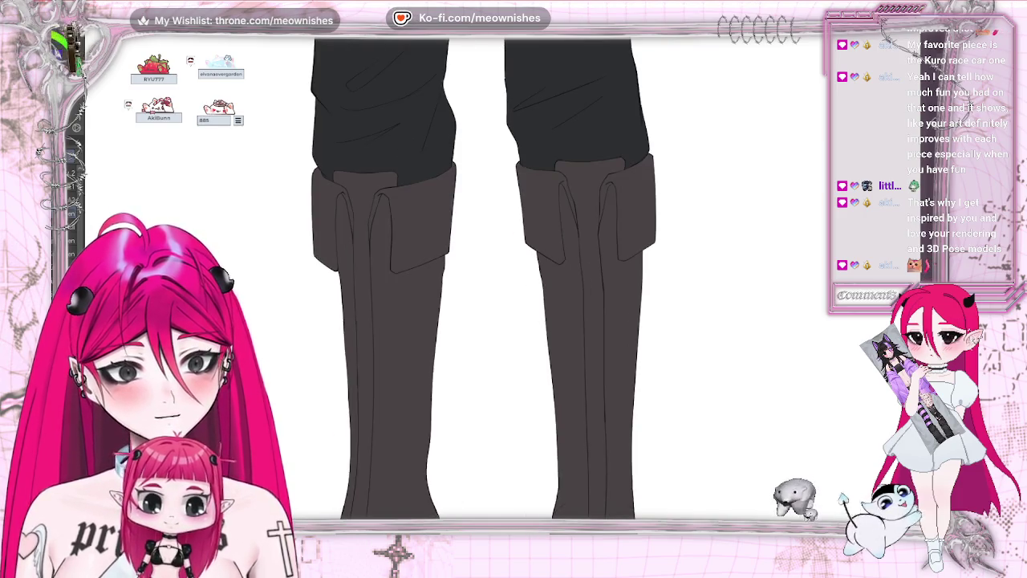
{"action": "scroll", "coordinate": [482, 321], "scroll_direction": "down", "scroll_amount": 2}
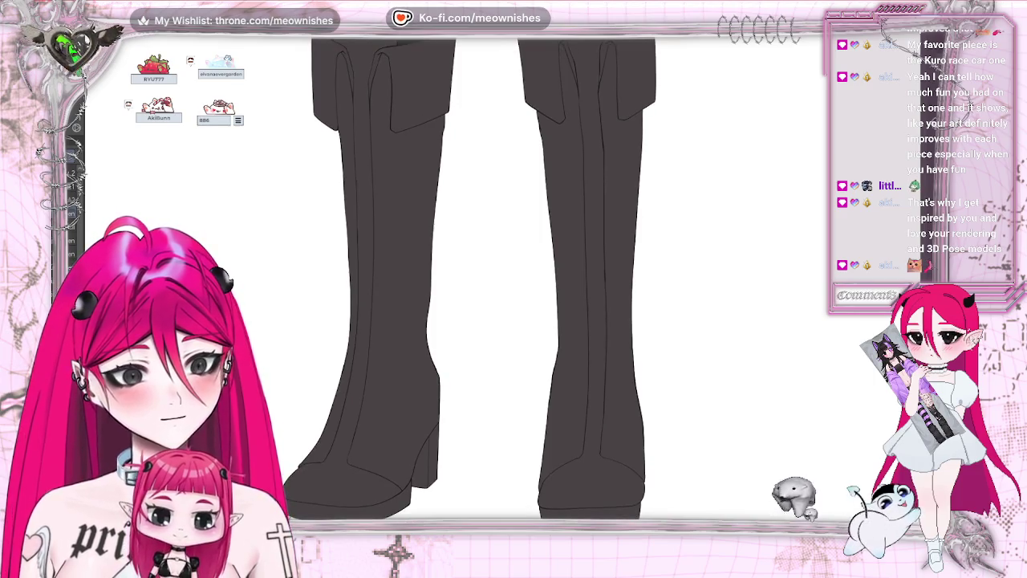
{"action": "key", "text": "ctrl+v"}
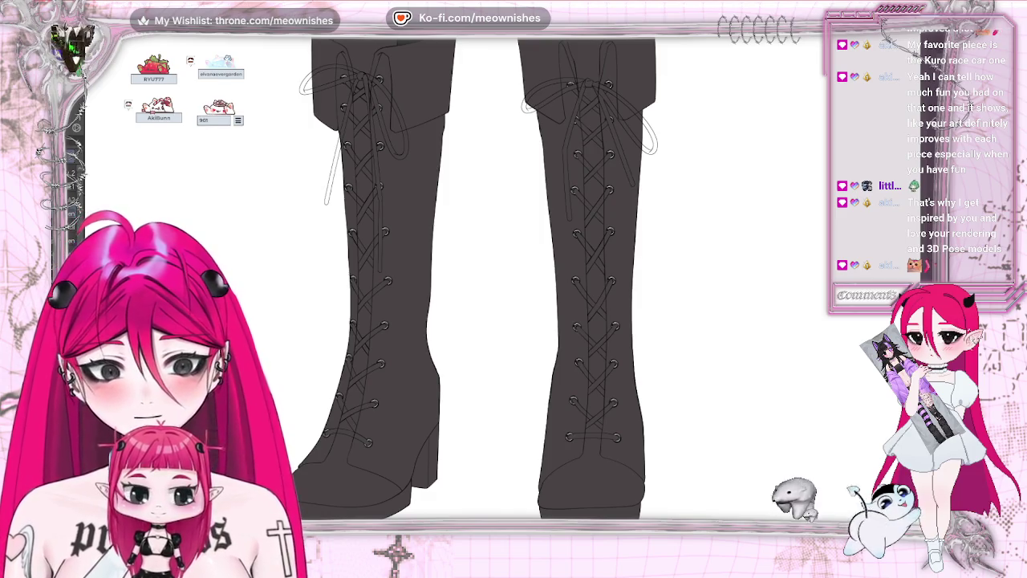
Centre the boot laces and bow in view, undoing trial black dabs on the knot
{"action": "scroll", "coordinate": [481, 281], "scroll_direction": "left", "scroll_amount": 3}
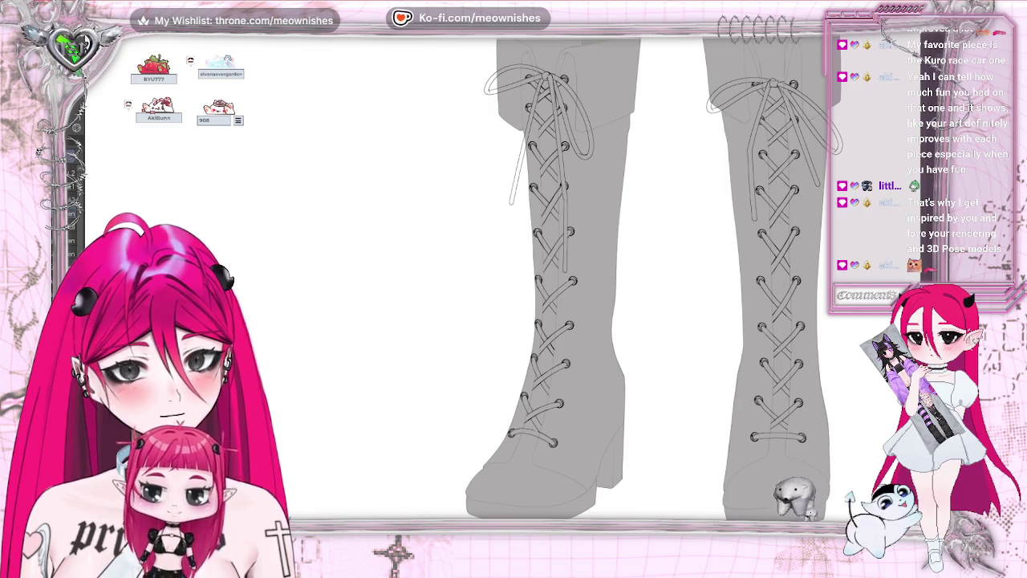
{"action": "scroll", "coordinate": [706, 281], "scroll_direction": "up", "scroll_amount": 5}
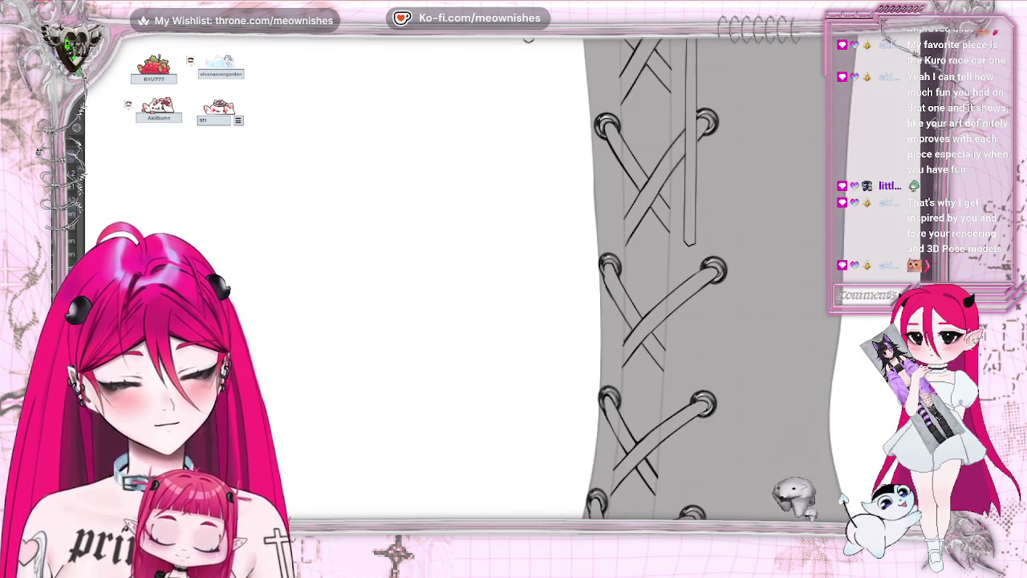
{"action": "mouse_move", "coordinate": [706, 281]}
{"action": "left_mouse_down"}
{"action": "mouse_move", "coordinate": [273, 281]}
{"action": "mouse_move", "coordinate": [458, 281]}
{"action": "left_mouse_up"}
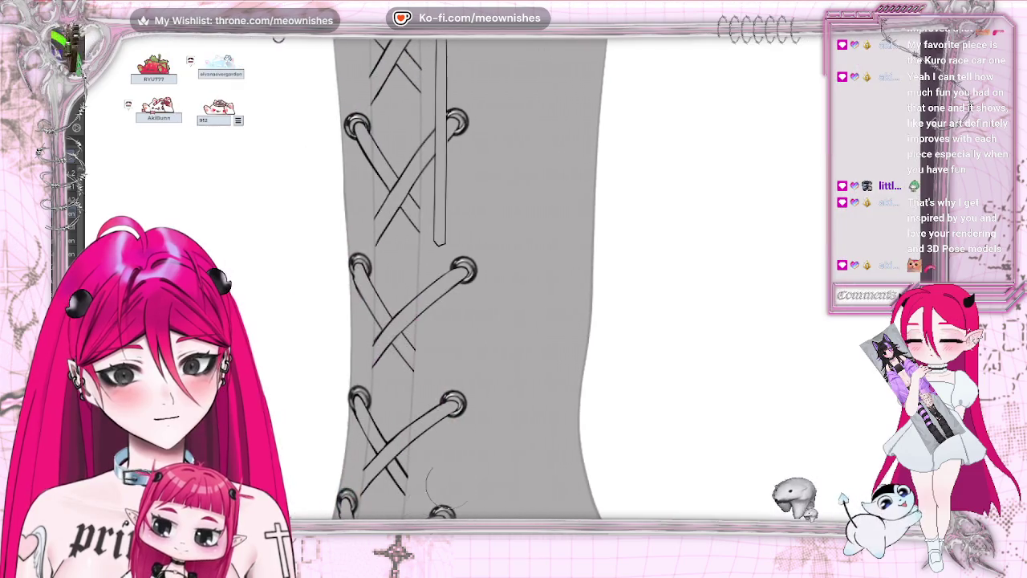
{"action": "scroll", "coordinate": [473, 281], "scroll_direction": "down", "scroll_amount": 2}
{"action": "left_click_drag", "start_coordinate": [473, 200], "coordinate": [473, 337]}
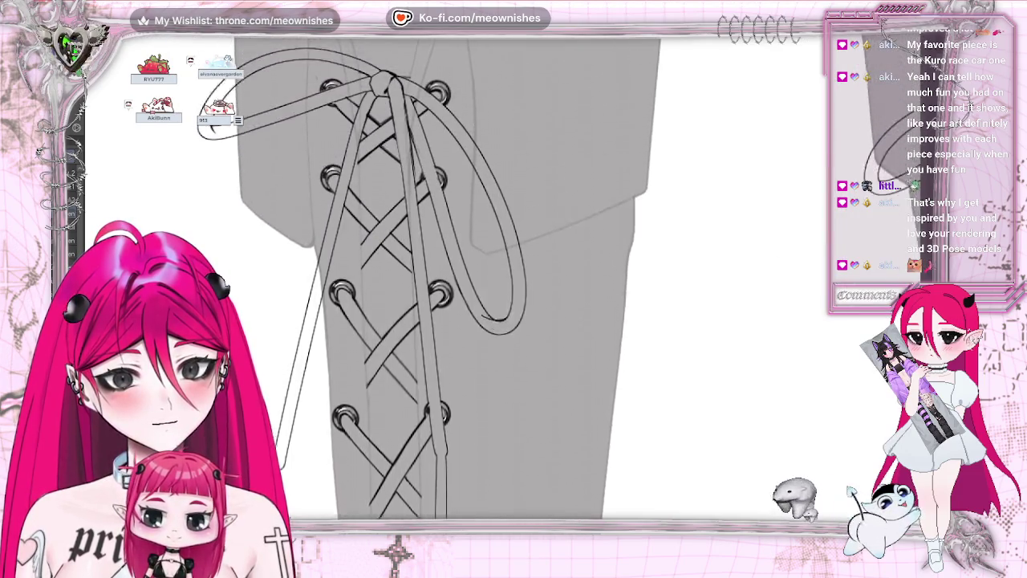
{"action": "left_click_drag", "start_coordinate": [473, 200], "coordinate": [473, 217]}
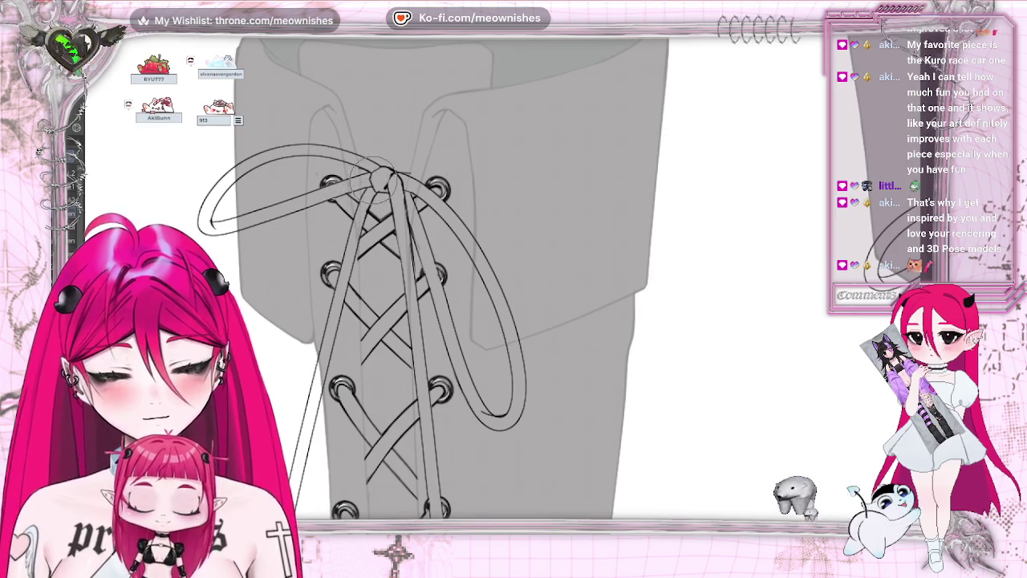
{"action": "left_click_drag", "start_coordinate": [369, 183], "coordinate": [357, 219]}
{"action": "key", "text": "ctrl+z"}
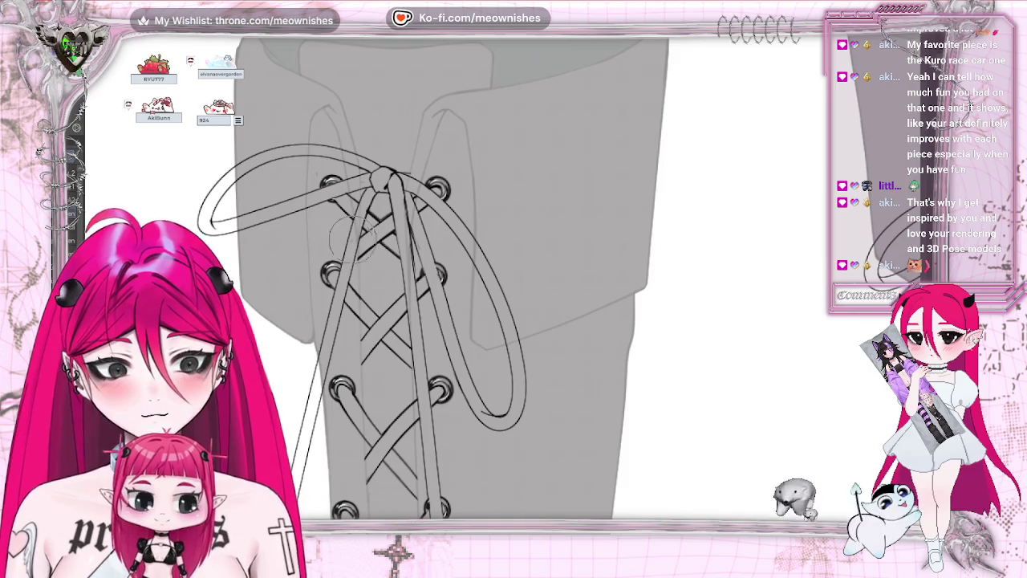
Ink the lace strand below the knot and the bow's left loop solid black
{"action": "left_click_drag", "start_coordinate": [357, 229], "coordinate": [315, 357]}
{"action": "left_click_drag", "start_coordinate": [365, 197], "coordinate": [353, 229]}
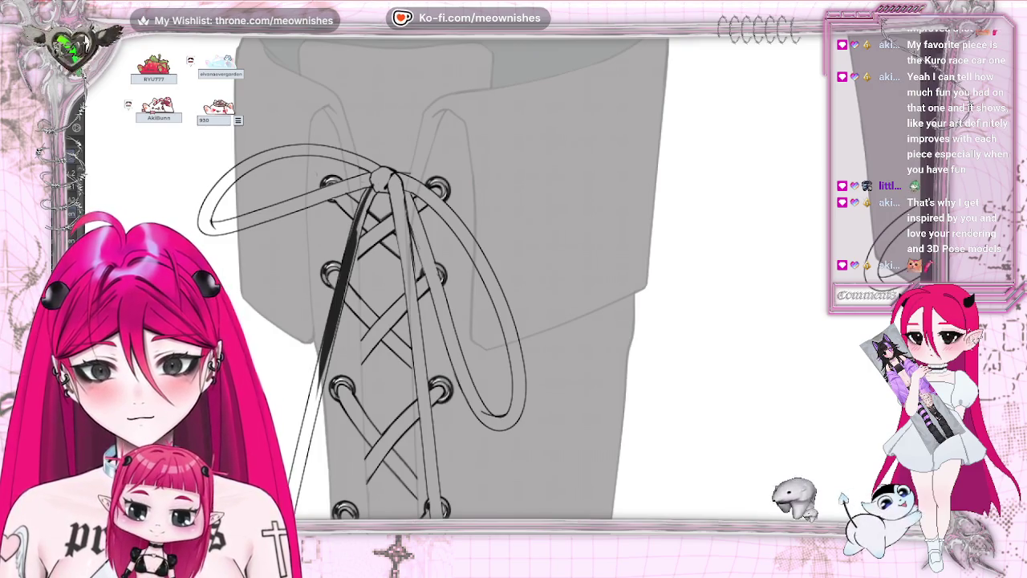
{"action": "left_click_drag", "start_coordinate": [368, 193], "coordinate": [345, 268]}
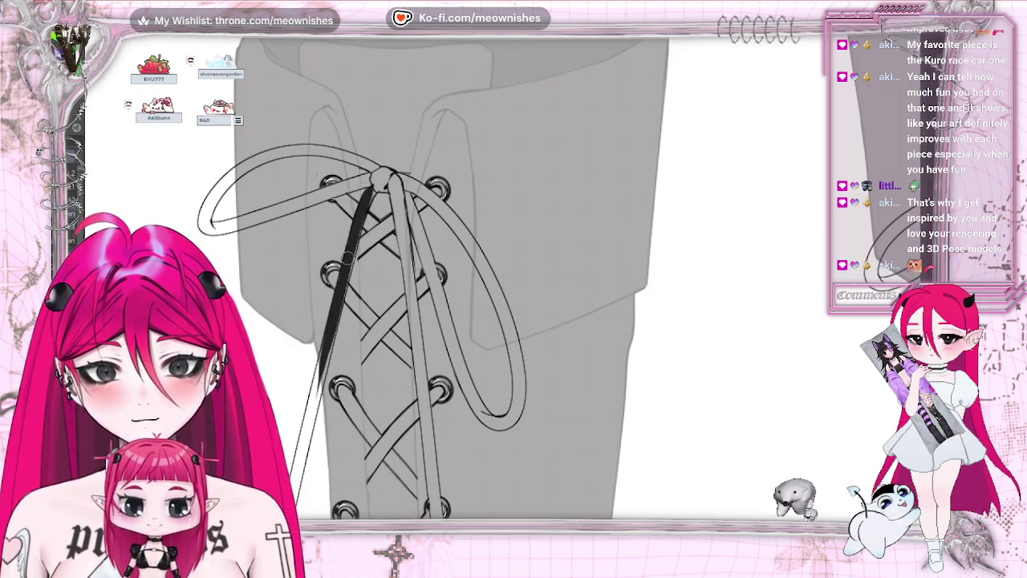
{"action": "left_click_drag", "start_coordinate": [356, 229], "coordinate": [335, 326]}
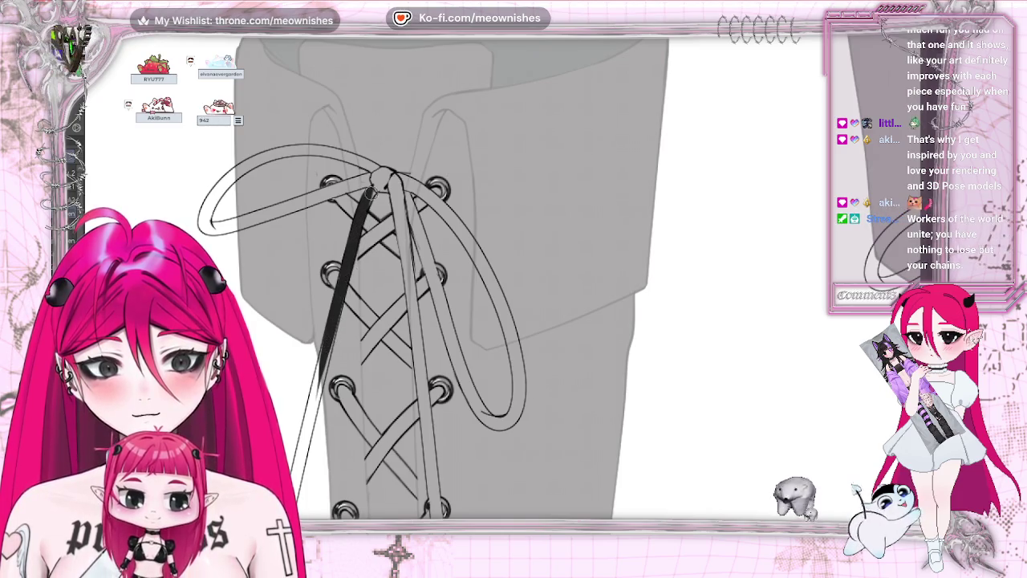
{"action": "left_click_drag", "start_coordinate": [366, 204], "coordinate": [381, 176]}
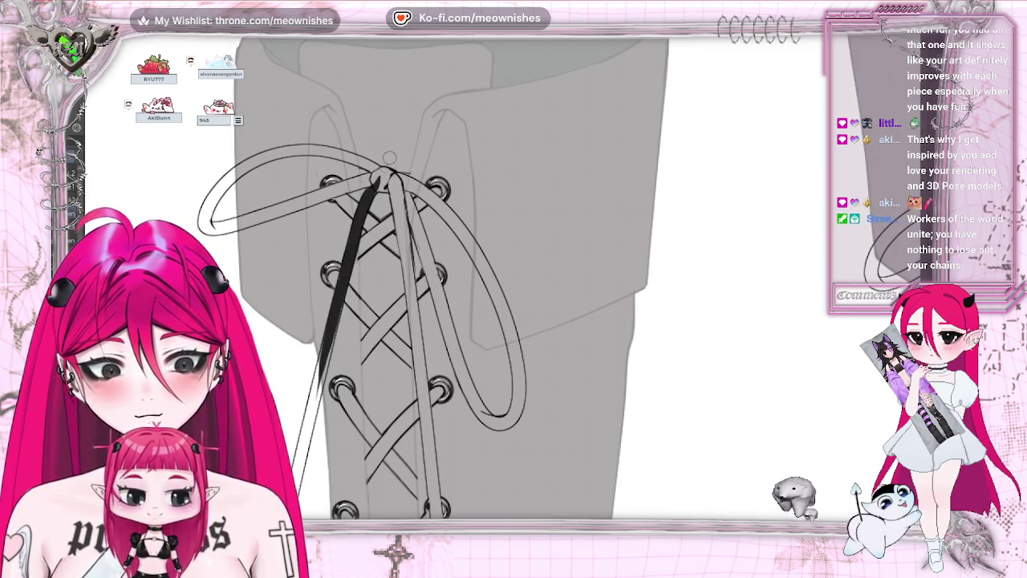
{"action": "mouse_move", "coordinate": [205, 222]}
{"action": "left_mouse_down"}
{"action": "mouse_move", "coordinate": [244, 160]}
{"action": "mouse_move", "coordinate": [337, 150]}
{"action": "left_mouse_up"}
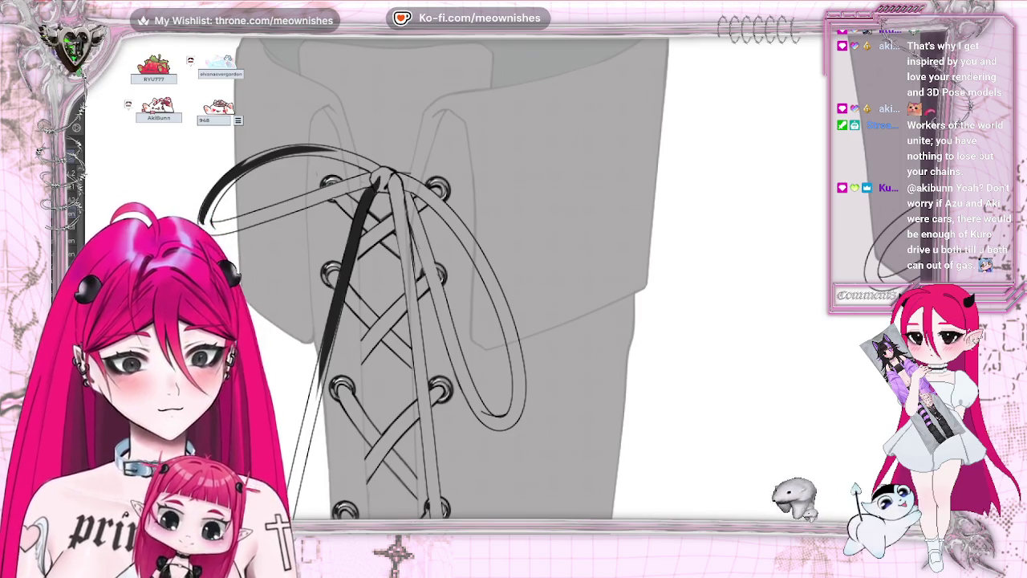
{"action": "scroll", "coordinate": [465, 273], "scroll_direction": "left", "scroll_amount": 2}
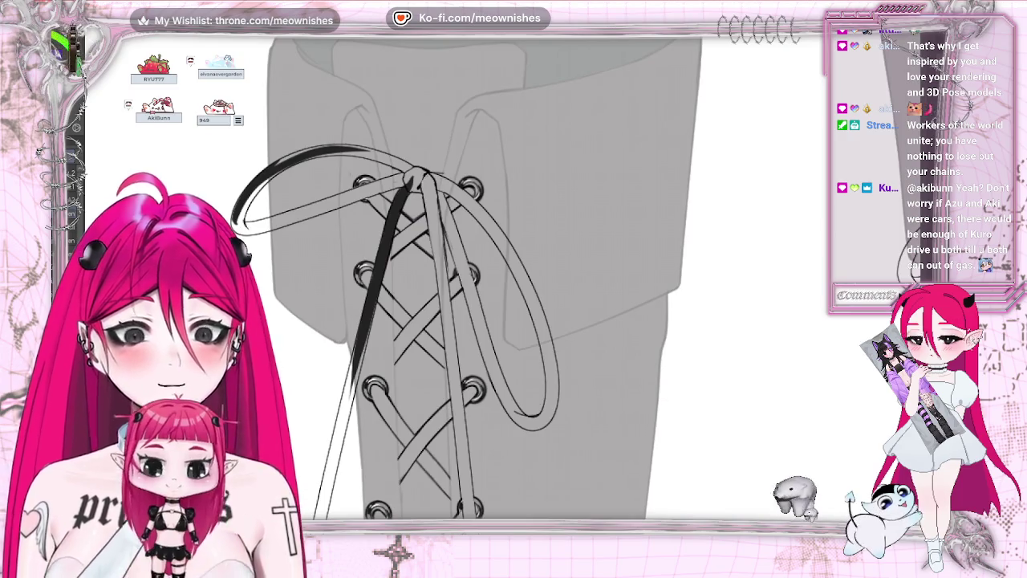
Thicken the black strap left of the knot and darken the strap below it
{"action": "scroll", "coordinate": [466, 273], "scroll_direction": "up", "scroll_amount": 2}
{"action": "scroll", "coordinate": [466, 273], "scroll_direction": "up", "scroll_amount": 1}
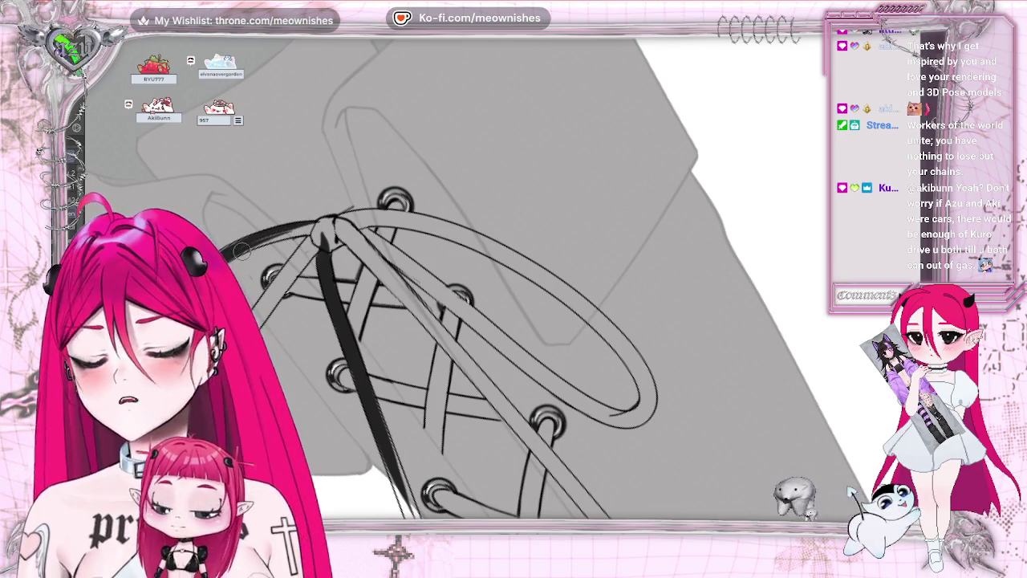
{"action": "left_click_drag", "start_coordinate": [245, 252], "coordinate": [325, 226]}
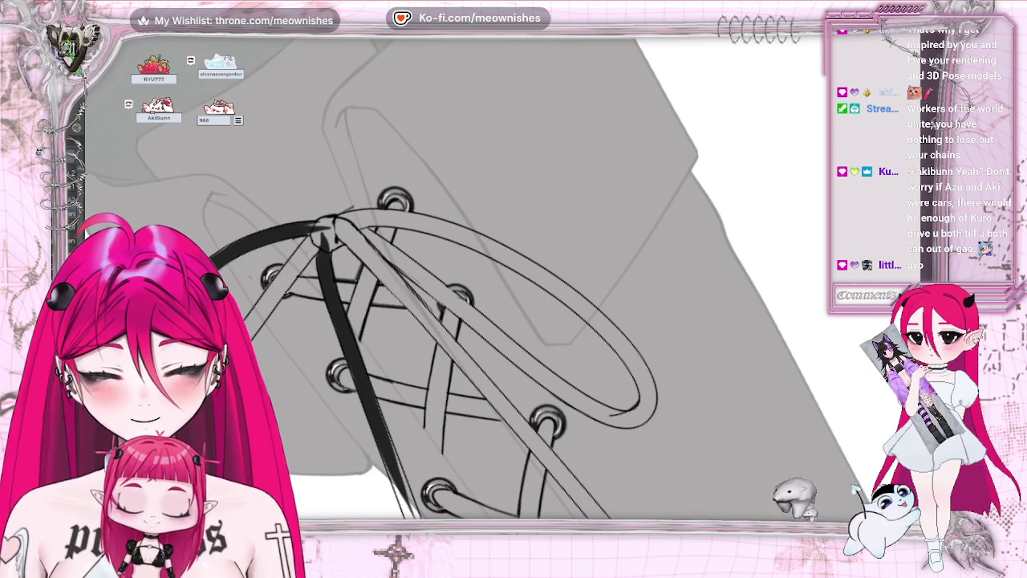
{"action": "mouse_move", "coordinate": [285, 231]}
{"action": "left_mouse_down"}
{"action": "mouse_move", "coordinate": [345, 216]}
{"action": "mouse_move", "coordinate": [316, 238]}
{"action": "mouse_move", "coordinate": [341, 210]}
{"action": "mouse_move", "coordinate": [325, 237]}
{"action": "mouse_move", "coordinate": [334, 242]}
{"action": "mouse_move", "coordinate": [376, 213]}
{"action": "mouse_move", "coordinate": [405, 209]}
{"action": "left_mouse_up"}
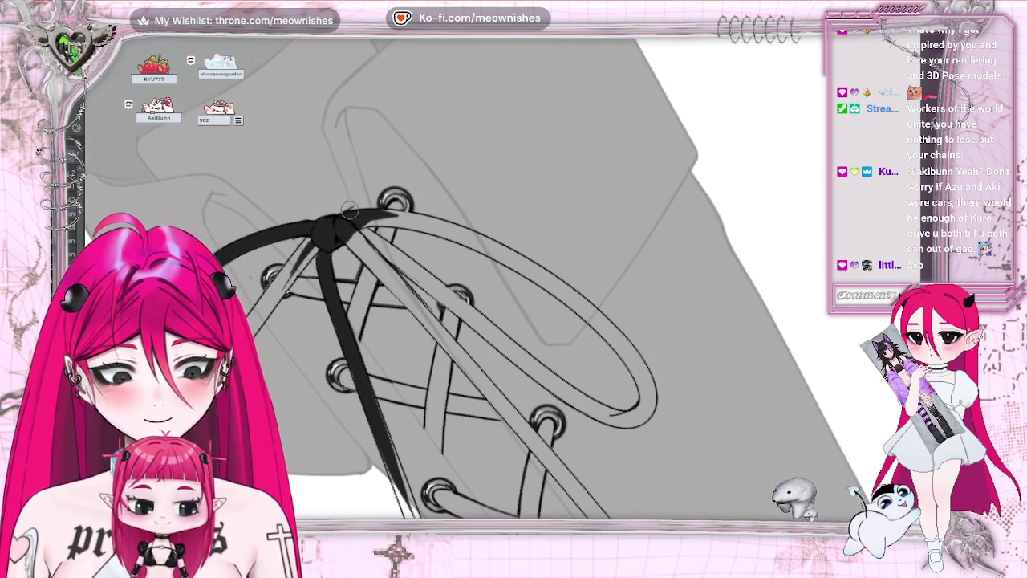
{"action": "left_click_drag", "start_coordinate": [320, 231], "coordinate": [261, 317]}
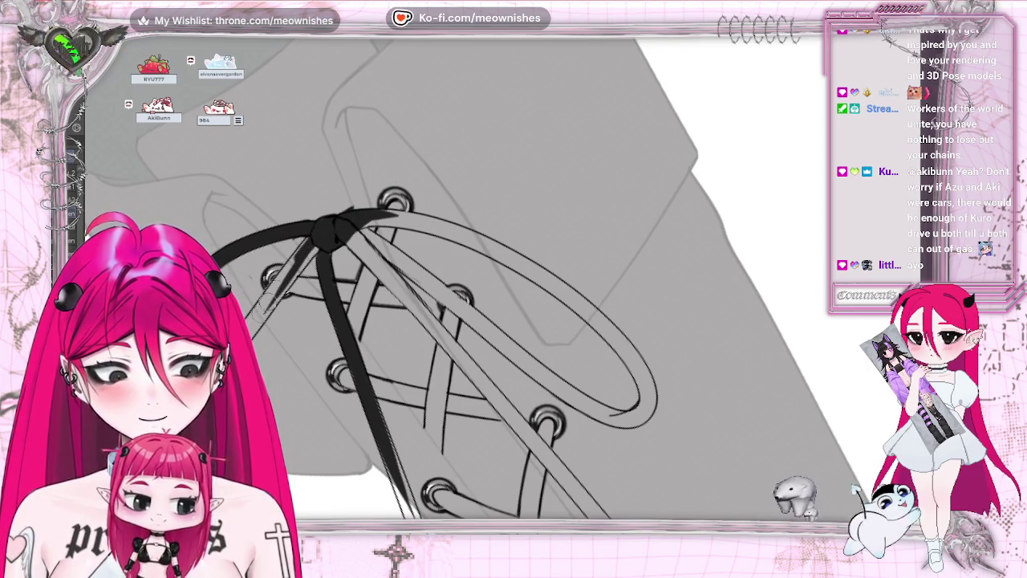
{"action": "left_click_drag", "start_coordinate": [293, 256], "coordinate": [258, 323]}
Ink the lace strand under the knot, adding a short extra black stroke
{"action": "left_click_drag", "start_coordinate": [277, 277], "coordinate": [405, 299]}
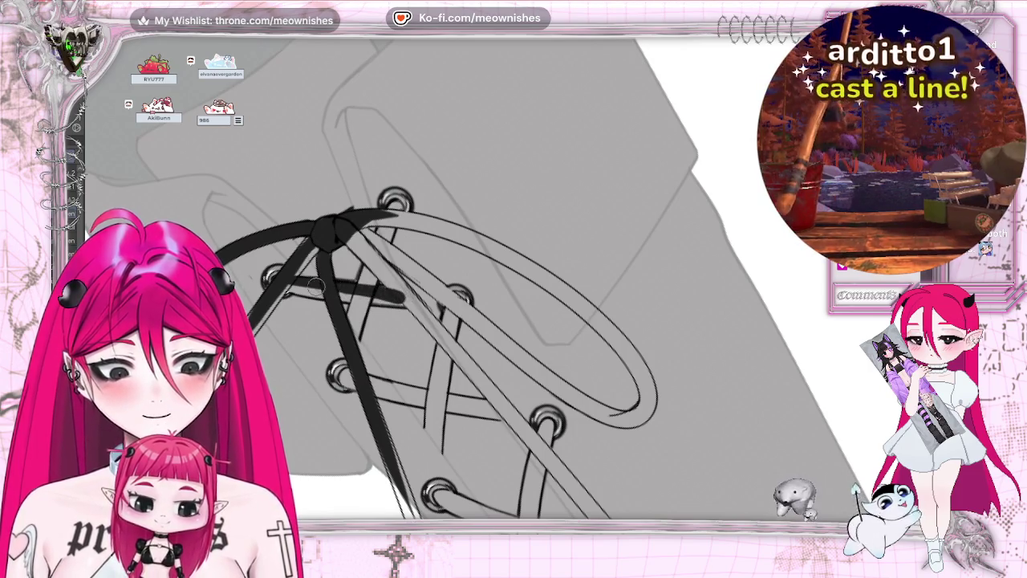
{"action": "mouse_move", "coordinate": [278, 289]}
{"action": "left_mouse_down"}
{"action": "mouse_move", "coordinate": [316, 289]}
{"action": "mouse_move", "coordinate": [283, 289]}
{"action": "mouse_move", "coordinate": [318, 229]}
{"action": "mouse_move", "coordinate": [321, 251]}
{"action": "left_mouse_up"}
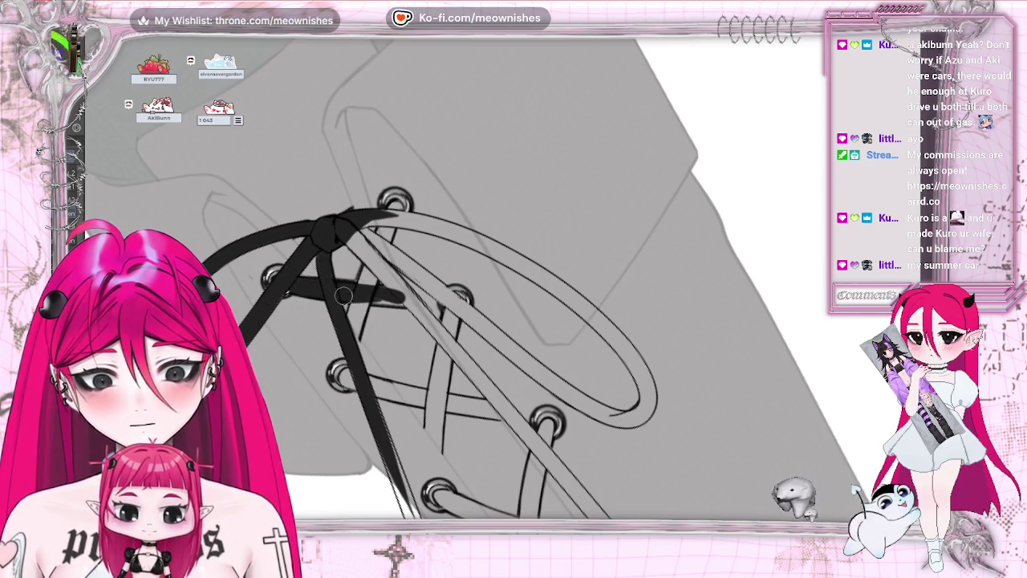
{"action": "mouse_move", "coordinate": [377, 247]}
{"action": "left_mouse_down"}
{"action": "mouse_move", "coordinate": [359, 285]}
{"action": "mouse_move", "coordinate": [363, 267]}
{"action": "left_mouse_up"}
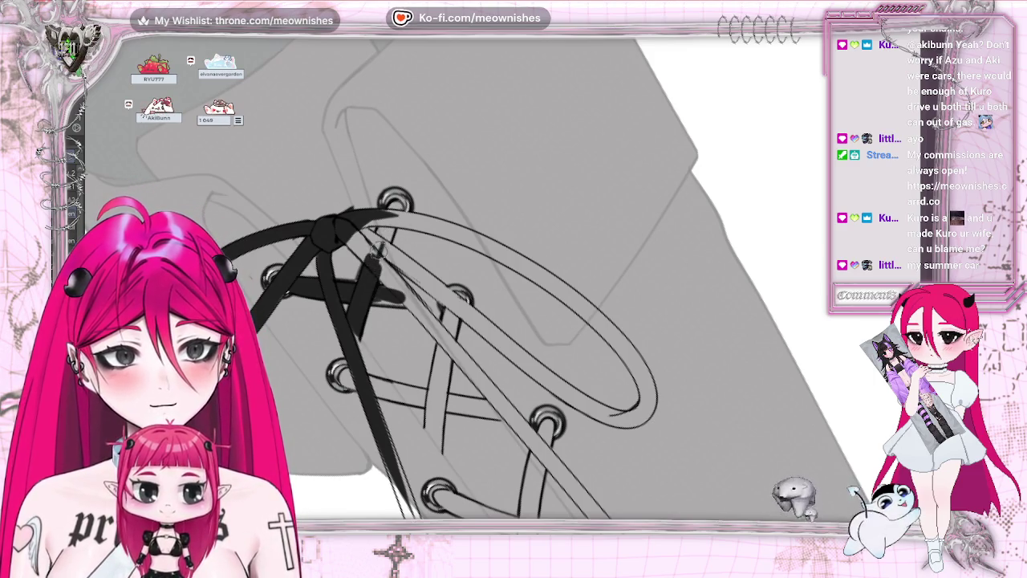
{"action": "left_click_drag", "start_coordinate": [367, 277], "coordinate": [449, 233]}
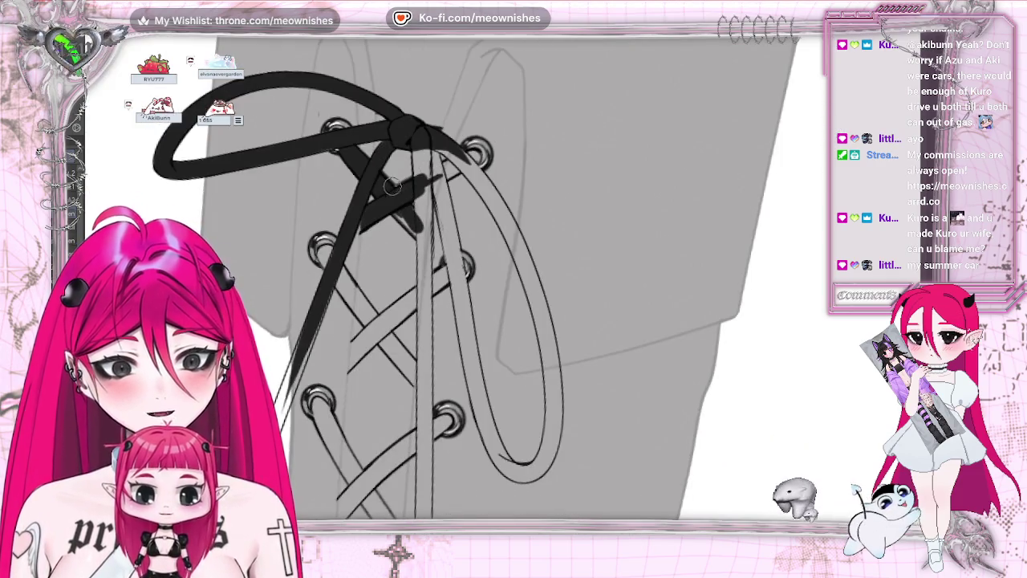
Ink the right hanging lace end thick black from the knot down to the eyelet
{"action": "left_click_drag", "start_coordinate": [442, 170], "coordinate": [410, 191]}
{"action": "mouse_move", "coordinate": [451, 165]}
{"action": "left_mouse_down"}
{"action": "mouse_move", "coordinate": [437, 172]}
{"action": "mouse_move", "coordinate": [477, 156]}
{"action": "mouse_move", "coordinate": [438, 147]}
{"action": "mouse_move", "coordinate": [454, 166]}
{"action": "mouse_move", "coordinate": [425, 184]}
{"action": "mouse_move", "coordinate": [474, 160]}
{"action": "mouse_move", "coordinate": [469, 273]}
{"action": "mouse_move", "coordinate": [452, 230]}
{"action": "mouse_move", "coordinate": [459, 314]}
{"action": "left_mouse_up"}
{"action": "mouse_move", "coordinate": [451, 249]}
{"action": "left_mouse_down"}
{"action": "mouse_move", "coordinate": [474, 361]}
{"action": "mouse_move", "coordinate": [452, 255]}
{"action": "left_mouse_up"}
{"action": "left_click_drag", "start_coordinate": [442, 162], "coordinate": [474, 329]}
{"action": "left_click_drag", "start_coordinate": [443, 190], "coordinate": [472, 321]}
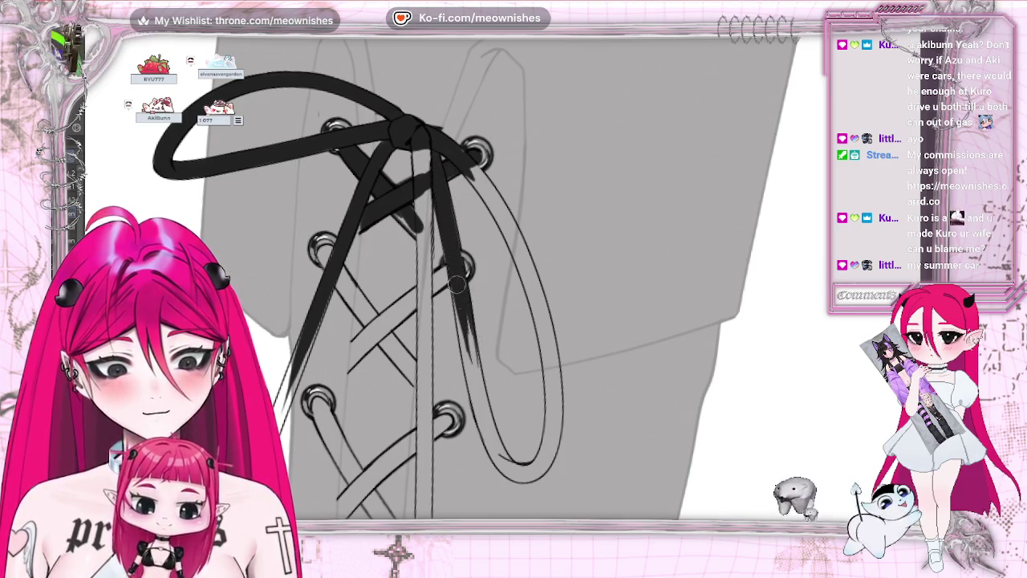
{"action": "left_click_drag", "start_coordinate": [456, 284], "coordinate": [478, 385]}
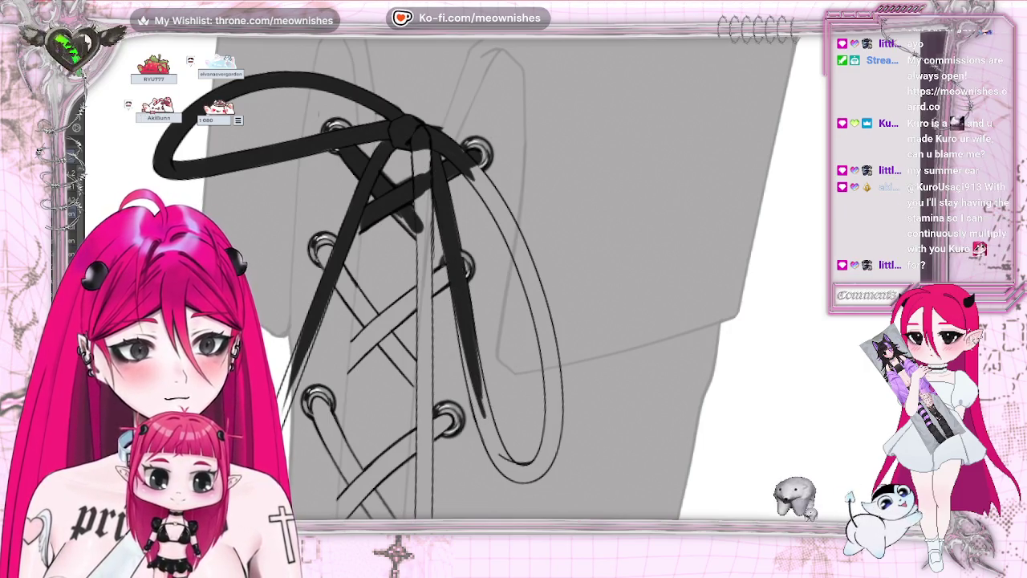
Ink the lower lace strand black up toward the knot
{"action": "left_click_drag", "start_coordinate": [482, 281], "coordinate": [522, 241]}
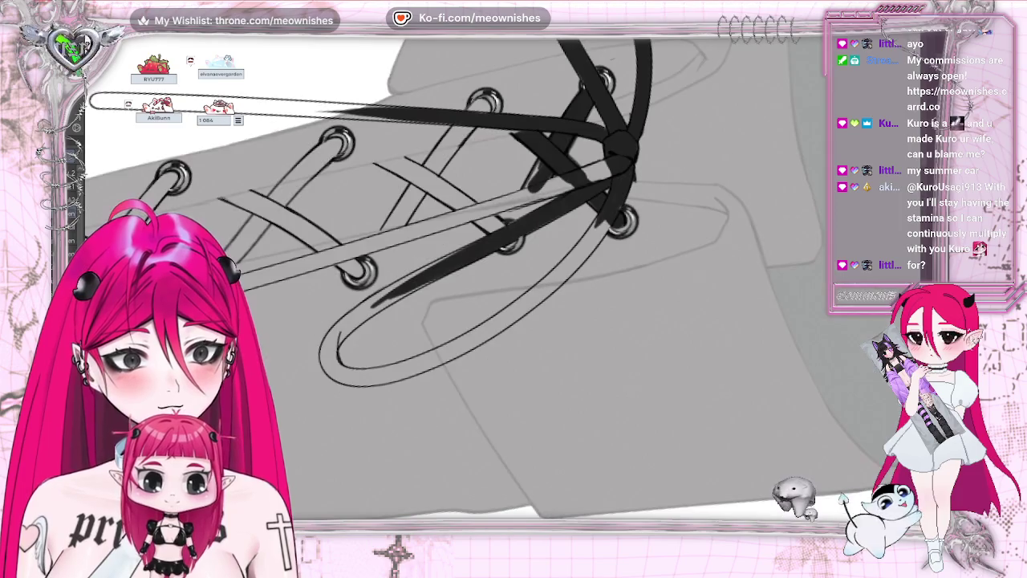
{"action": "left_click_drag", "start_coordinate": [329, 335], "coordinate": [406, 287]}
{"action": "left_click_drag", "start_coordinate": [322, 341], "coordinate": [466, 253]}
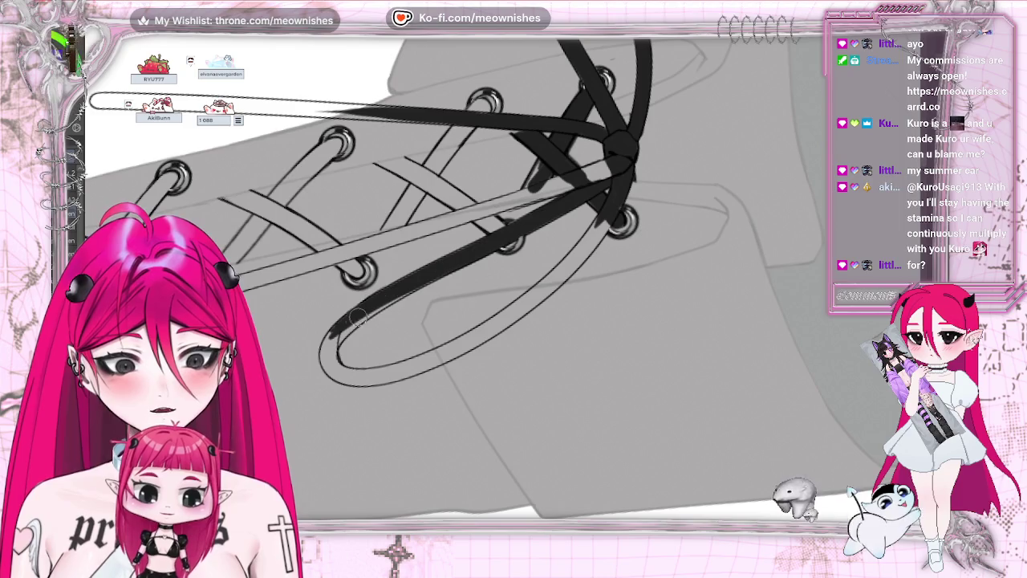
{"action": "left_click_drag", "start_coordinate": [357, 317], "coordinate": [431, 265]}
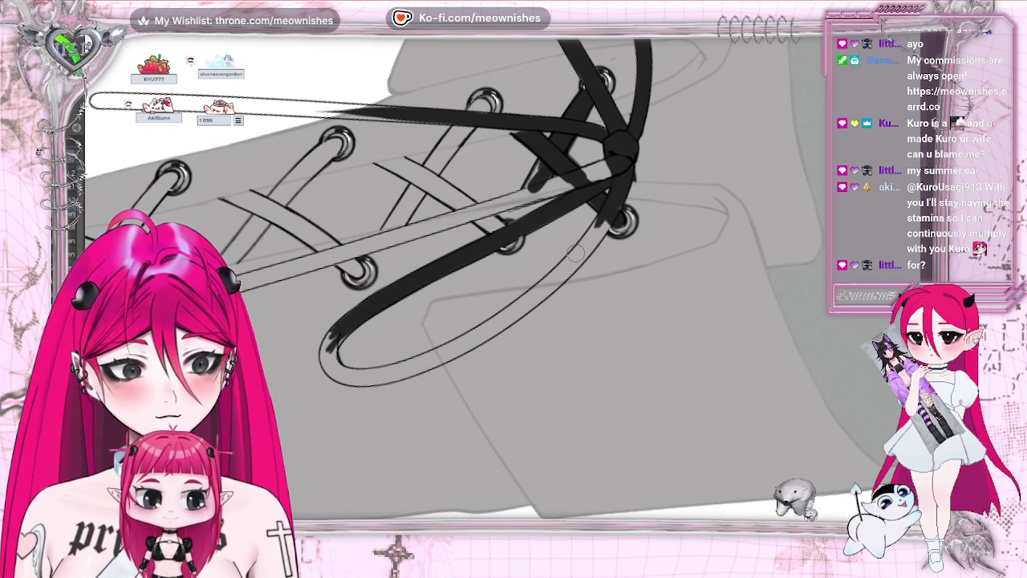
Thicken the lace line into the knot and extend the black strap leftward
{"action": "left_click_drag", "start_coordinate": [602, 169], "coordinate": [459, 221]}
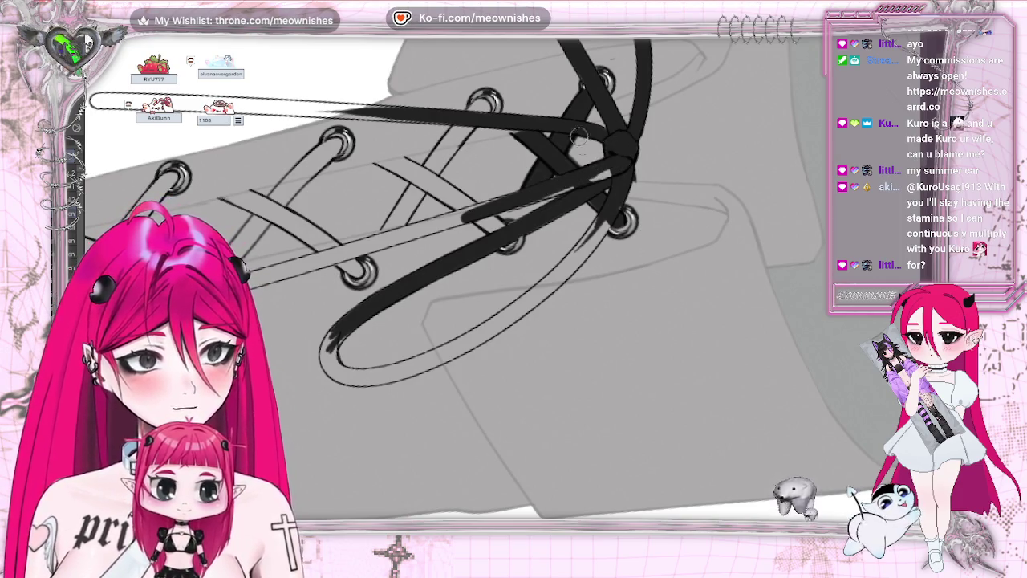
{"action": "mouse_move", "coordinate": [464, 215]}
{"action": "left_mouse_down"}
{"action": "mouse_move", "coordinate": [321, 258]}
{"action": "mouse_move", "coordinate": [420, 233]}
{"action": "left_mouse_up"}
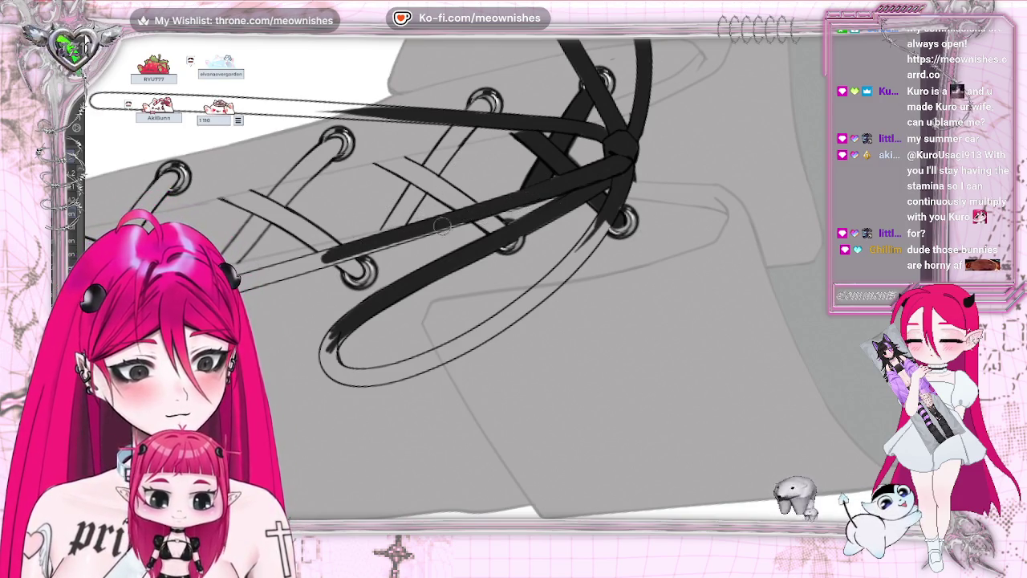
{"action": "left_click_drag", "start_coordinate": [365, 254], "coordinate": [251, 282]}
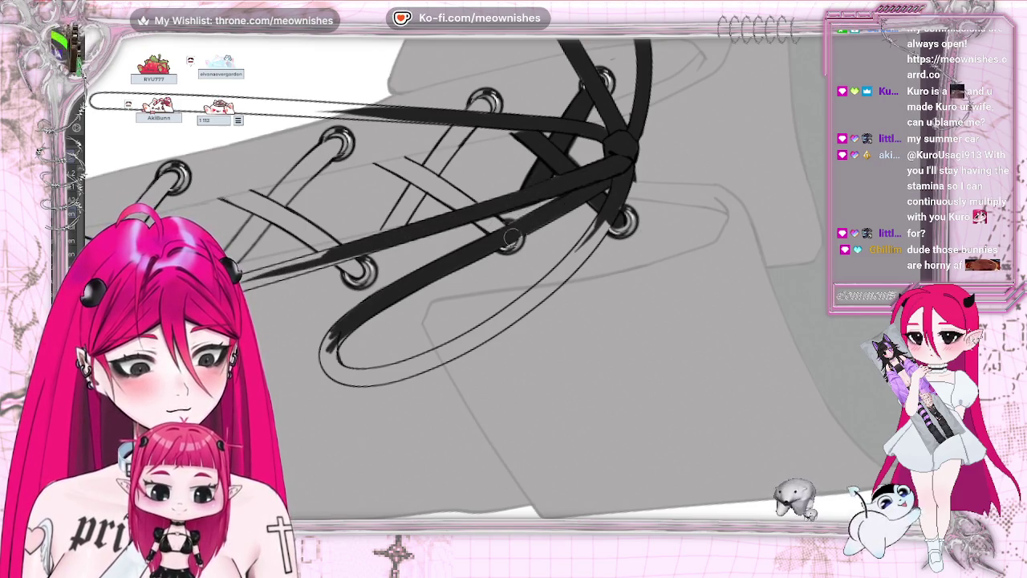
{"action": "left_click_drag", "start_coordinate": [608, 217], "coordinate": [550, 277]}
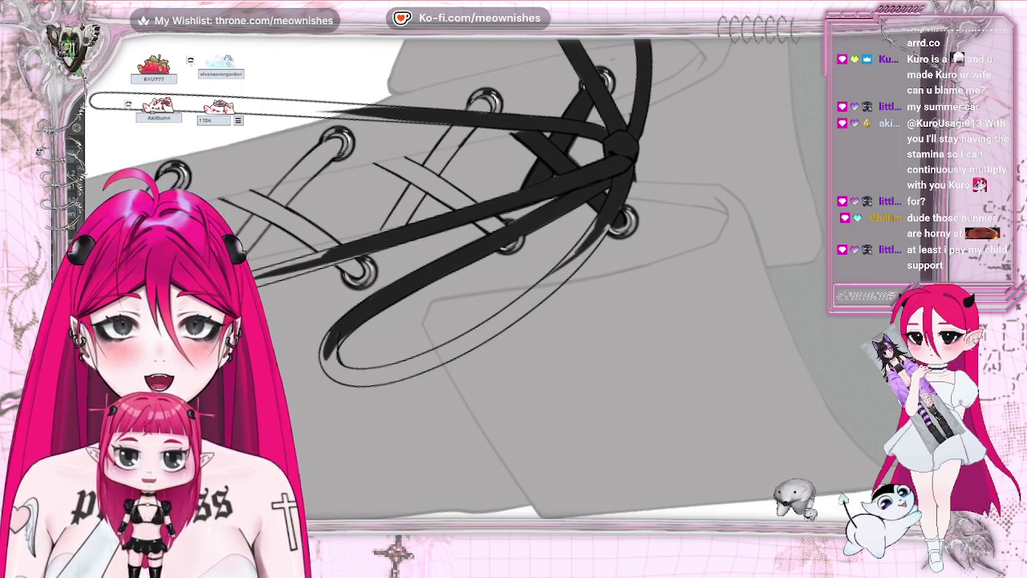
{"action": "key", "text": "asciicircum"}
{"action": "key", "text": "asciicircum"}
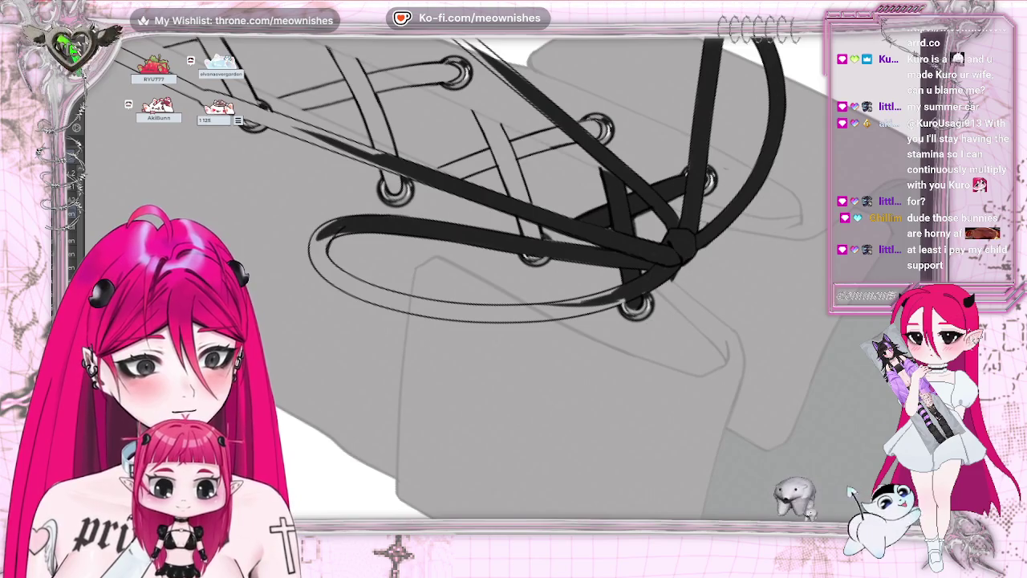
{"action": "key", "text": "asciicircum"}
{"action": "key", "text": "asciicircum"}
{"action": "key", "text": "asciicircum"}
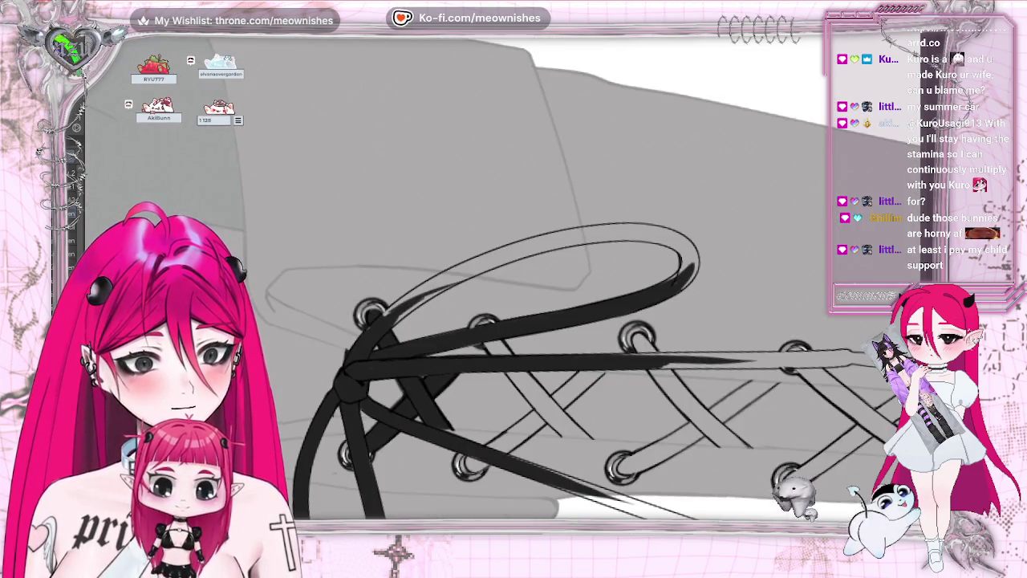
Zoom in and ink the upper-left lace band thick black up and to the right
{"action": "key", "text": "ctrl+plus"}
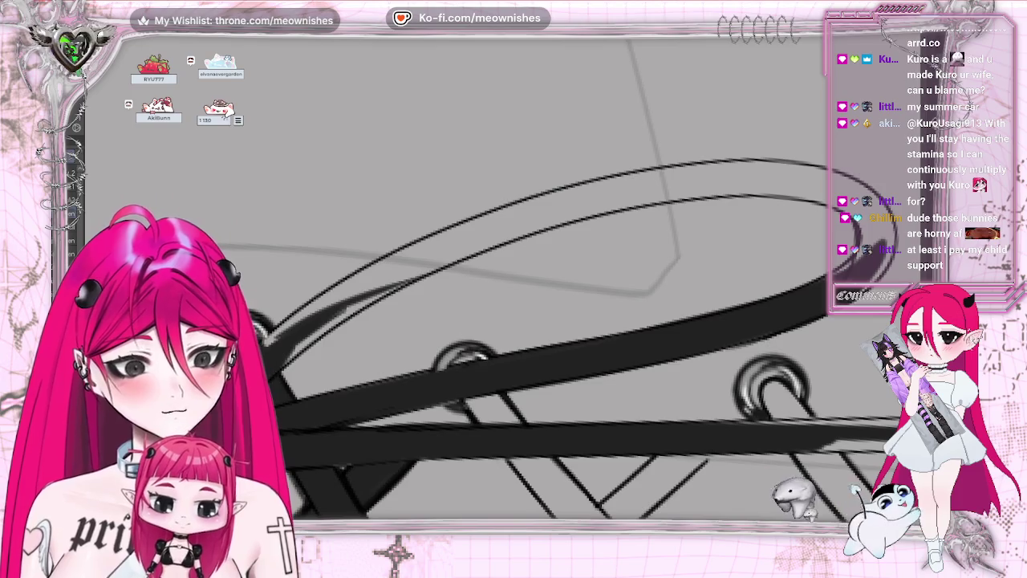
{"action": "left_click_drag", "start_coordinate": [285, 353], "coordinate": [373, 277]}
{"action": "mouse_move", "coordinate": [285, 329]}
{"action": "left_mouse_down"}
{"action": "mouse_move", "coordinate": [514, 208]}
{"action": "mouse_move", "coordinate": [429, 241]}
{"action": "mouse_move", "coordinate": [602, 180]}
{"action": "left_mouse_up"}
{"action": "left_click_drag", "start_coordinate": [297, 345], "coordinate": [481, 233]}
{"action": "left_click_drag", "start_coordinate": [293, 353], "coordinate": [542, 202]}
{"action": "left_click_drag", "start_coordinate": [317, 333], "coordinate": [538, 201]}
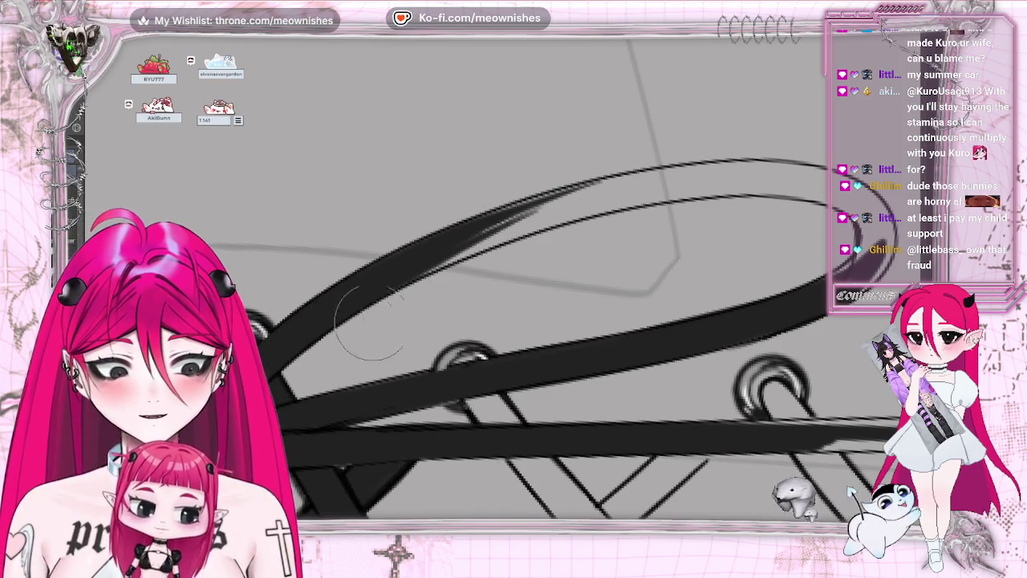
With a smaller brush, ink the bow loop's upper curve as a clean black arc
{"action": "key", "text": "["}
{"action": "left_click_drag", "start_coordinate": [443, 255], "coordinate": [554, 199]}
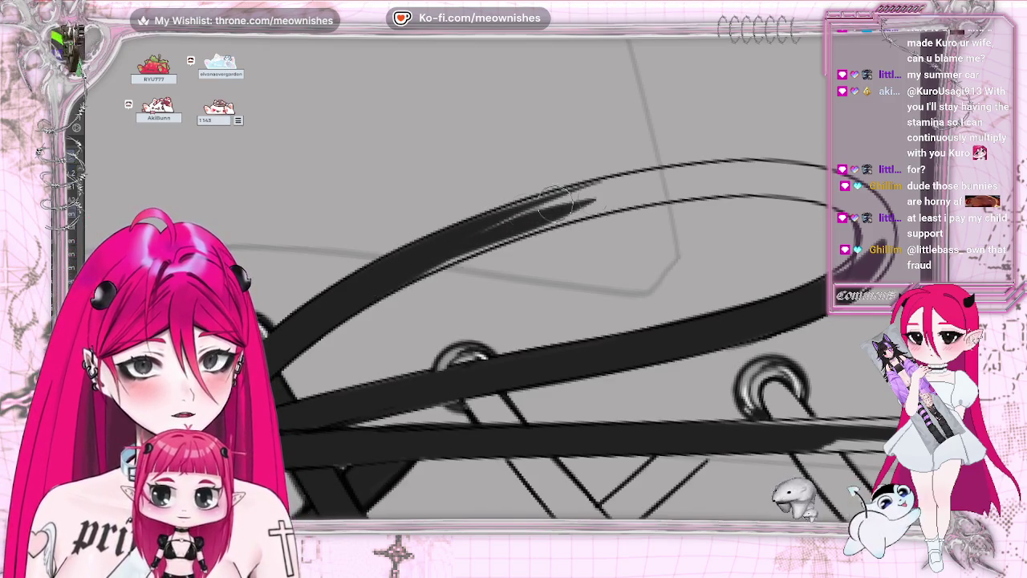
{"action": "left_click_drag", "start_coordinate": [361, 277], "coordinate": [714, 173]}
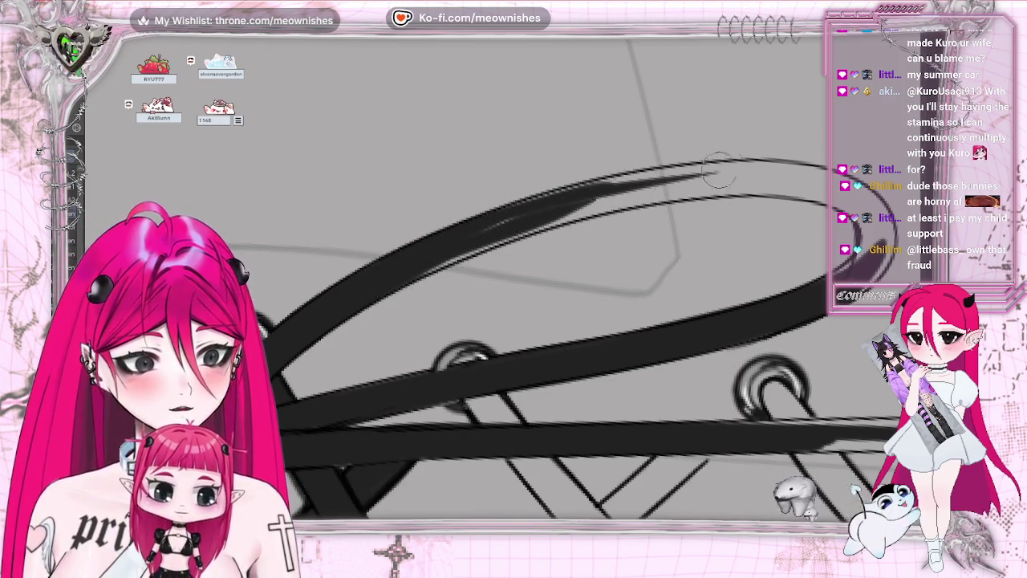
{"action": "left_click_drag", "start_coordinate": [381, 265], "coordinate": [827, 160]}
{"action": "left_click_drag", "start_coordinate": [536, 213], "coordinate": [739, 164]}
{"action": "left_click_drag", "start_coordinate": [452, 223], "coordinate": [783, 166]}
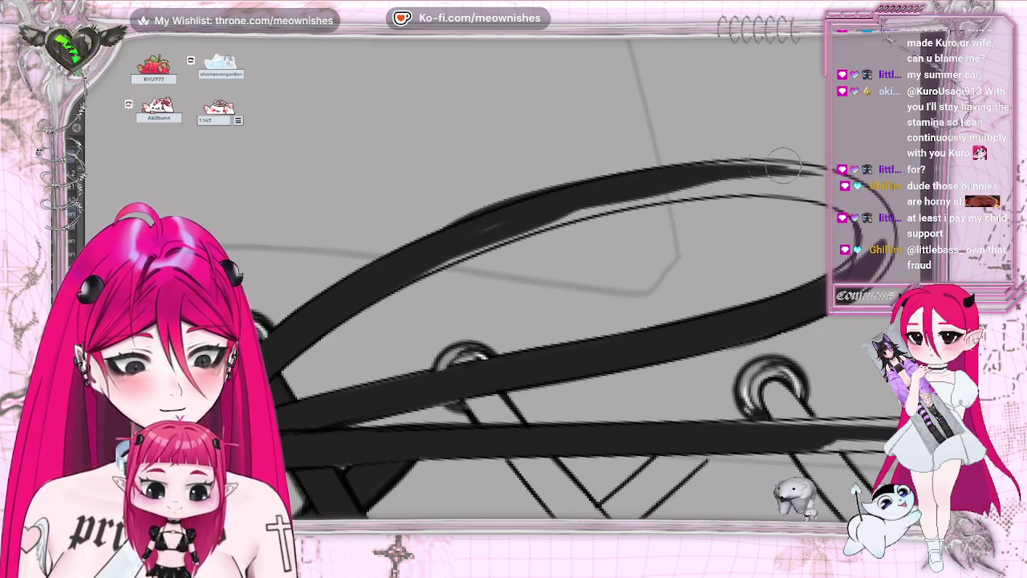
{"action": "left_click_drag", "start_coordinate": [450, 241], "coordinate": [787, 165]}
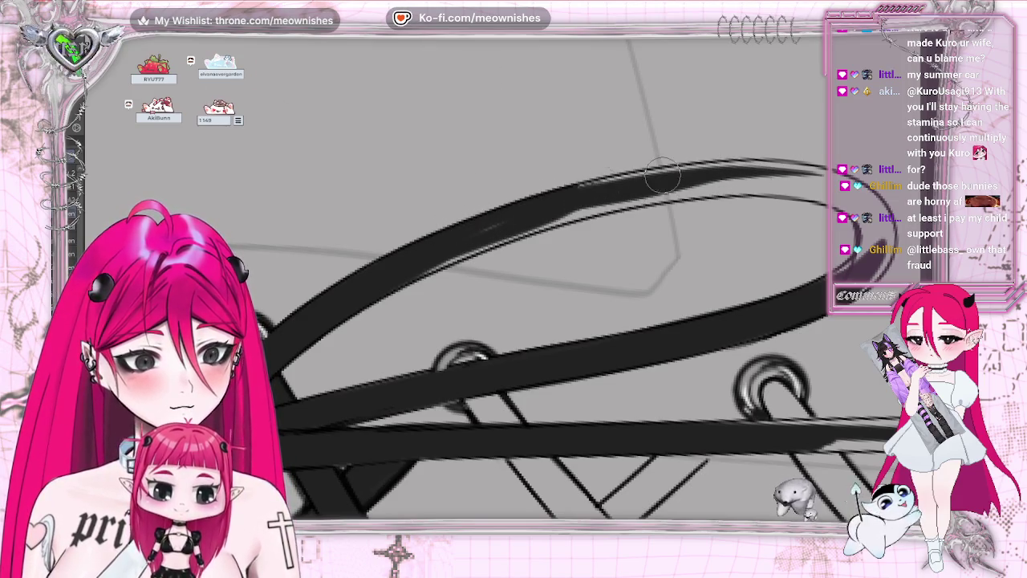
{"action": "left_click_drag", "start_coordinate": [530, 225], "coordinate": [627, 201]}
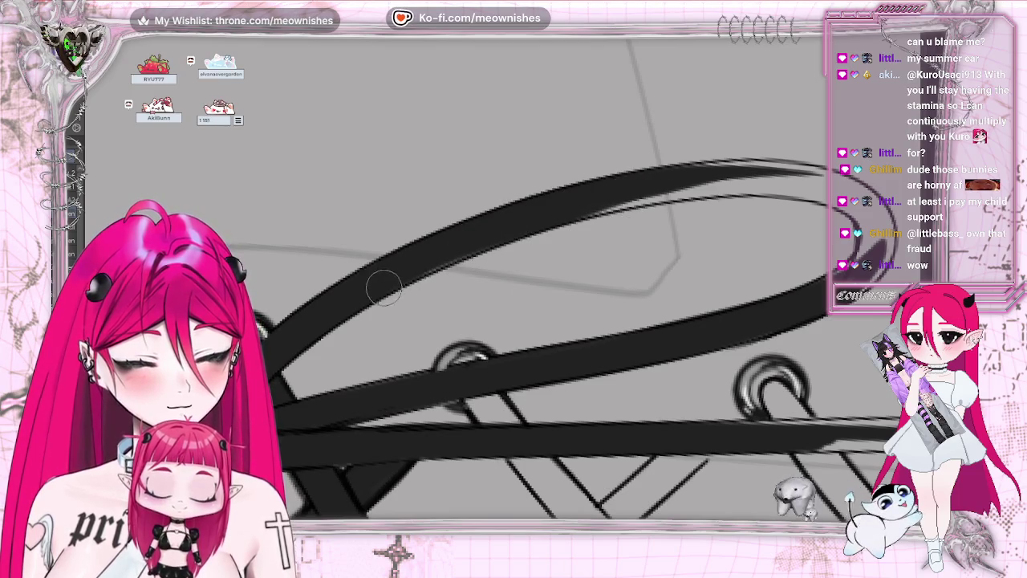
{"action": "left_click_drag", "start_coordinate": [480, 241], "coordinate": [839, 186]}
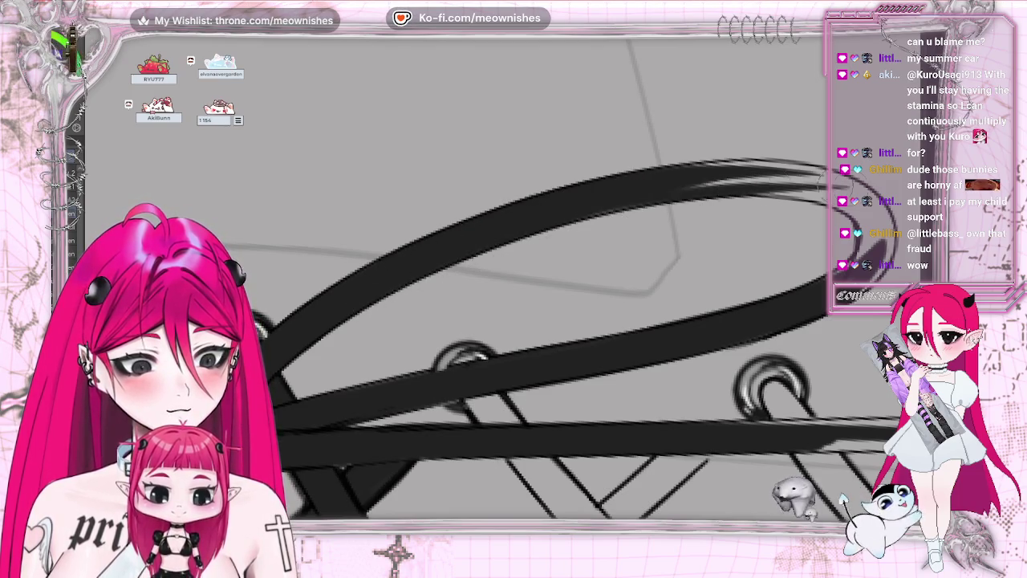
{"action": "left_click_drag", "start_coordinate": [569, 202], "coordinate": [863, 193]}
{"action": "left_click_drag", "start_coordinate": [673, 176], "coordinate": [838, 186]}
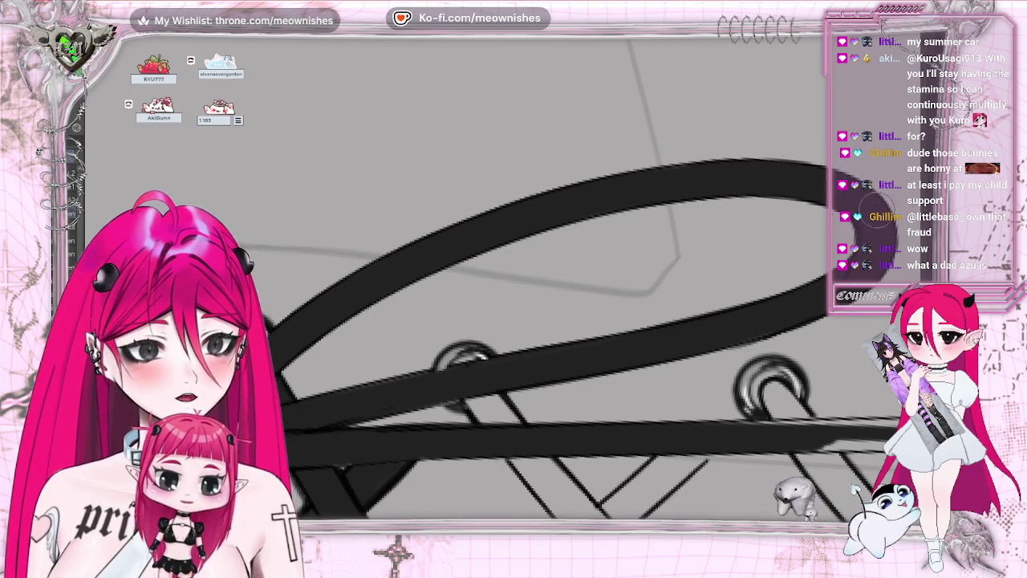
{"action": "key", "text": "minus"}
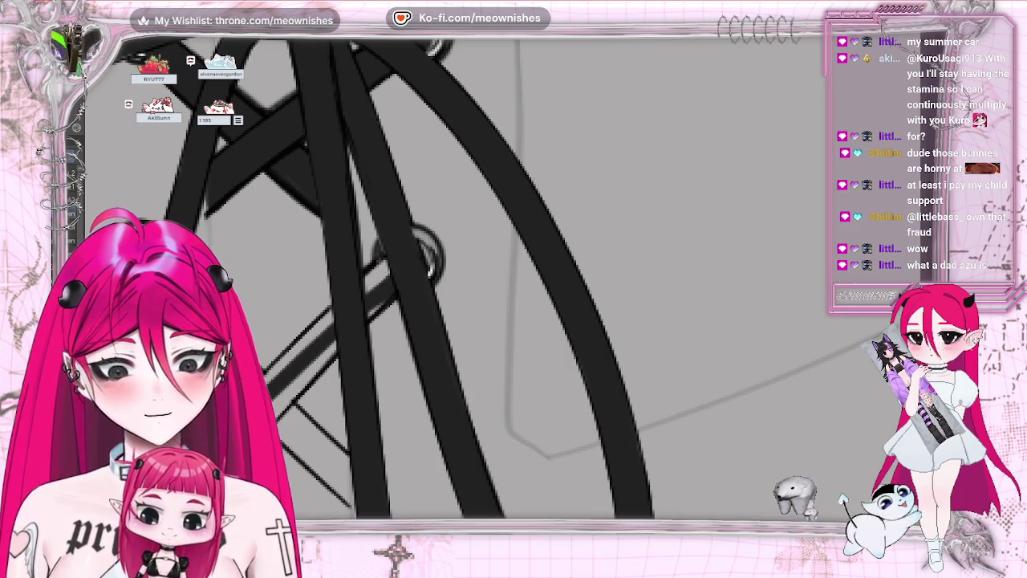
Fill the outlined diagonal lace bands solid black, including the thin diagonal up to the eyelet
{"action": "left_click_drag", "start_coordinate": [274, 371], "coordinate": [402, 269]}
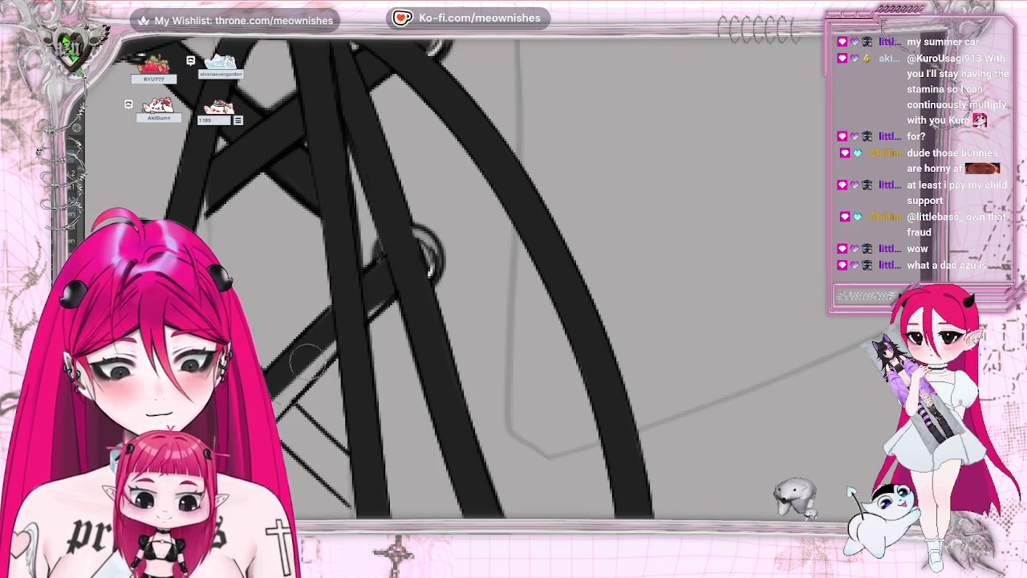
{"action": "left_click_drag", "start_coordinate": [333, 342], "coordinate": [398, 277]}
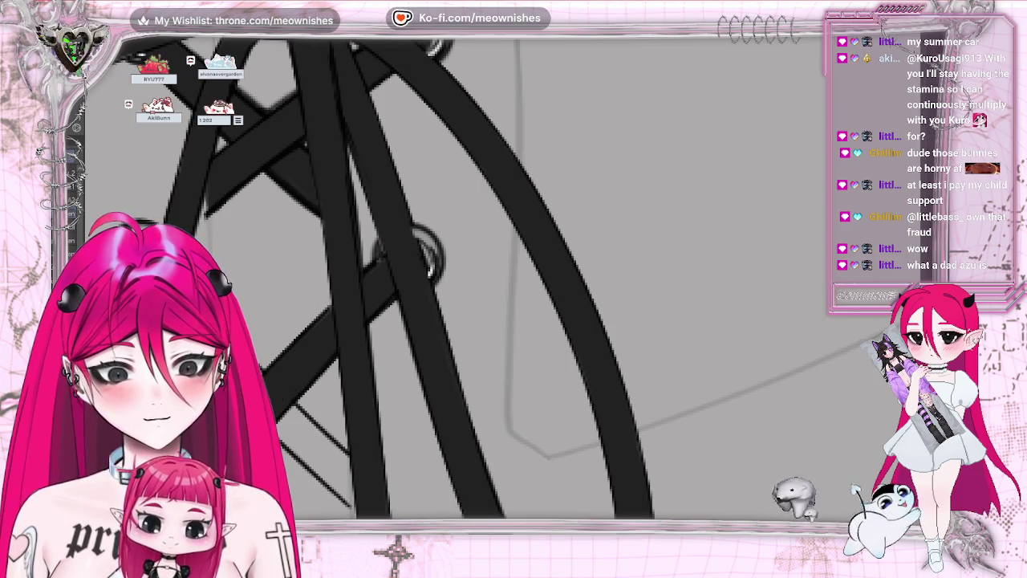
{"action": "key", "text": "m"}
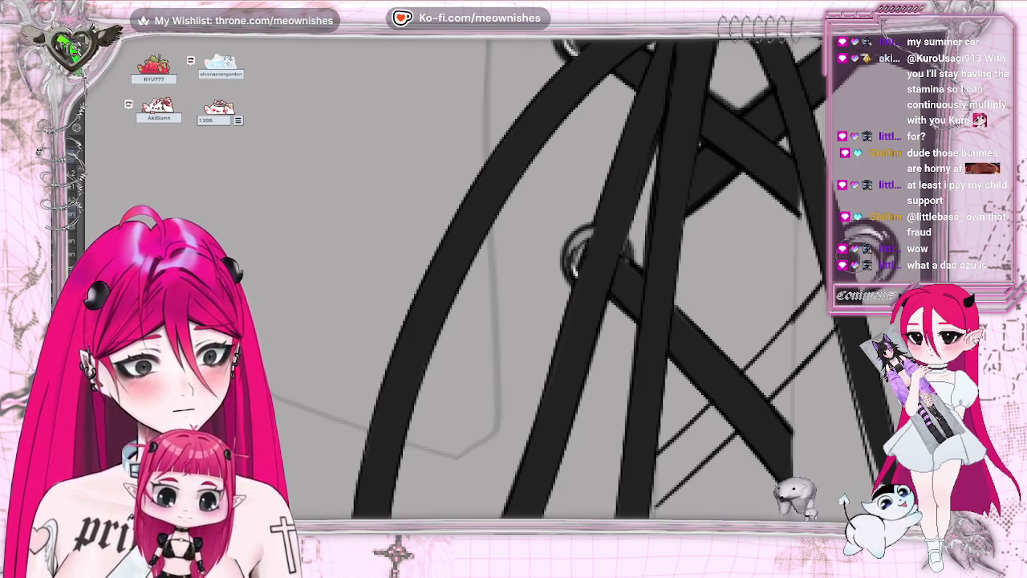
{"action": "mouse_move", "coordinate": [854, 265]}
{"action": "left_mouse_down"}
{"action": "mouse_move", "coordinate": [819, 321]}
{"action": "mouse_move", "coordinate": [647, 481]}
{"action": "mouse_move", "coordinate": [655, 492]}
{"action": "left_mouse_up"}
{"action": "left_click_drag", "start_coordinate": [682, 454], "coordinate": [819, 305]}
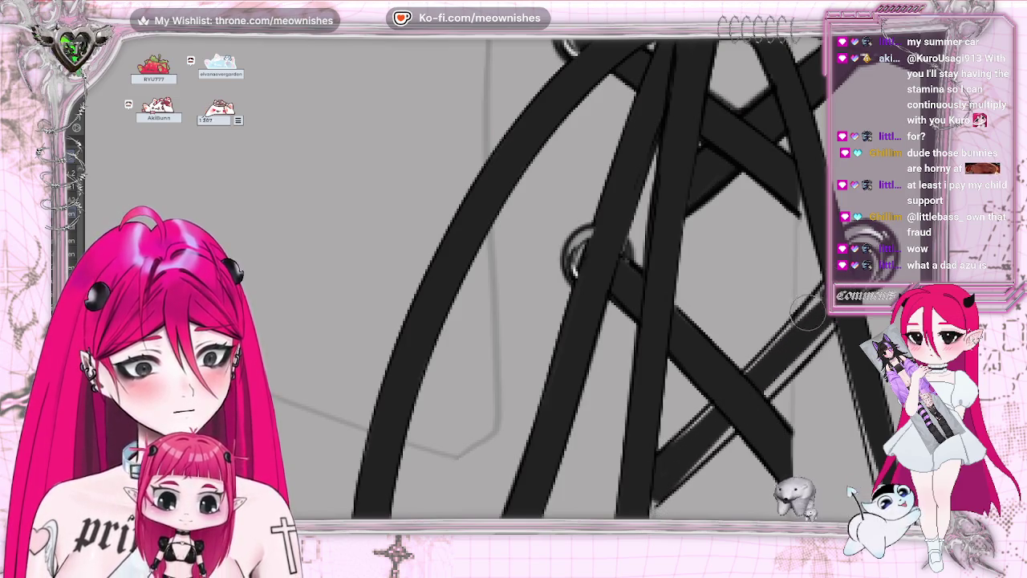
{"action": "mouse_move", "coordinate": [670, 449]}
{"action": "left_mouse_down"}
{"action": "mouse_move", "coordinate": [820, 291]}
{"action": "mouse_move", "coordinate": [713, 441]}
{"action": "mouse_move", "coordinate": [661, 488]}
{"action": "mouse_move", "coordinate": [771, 377]}
{"action": "mouse_move", "coordinate": [717, 437]}
{"action": "mouse_move", "coordinate": [665, 471]}
{"action": "mouse_move", "coordinate": [815, 309]}
{"action": "left_mouse_up"}
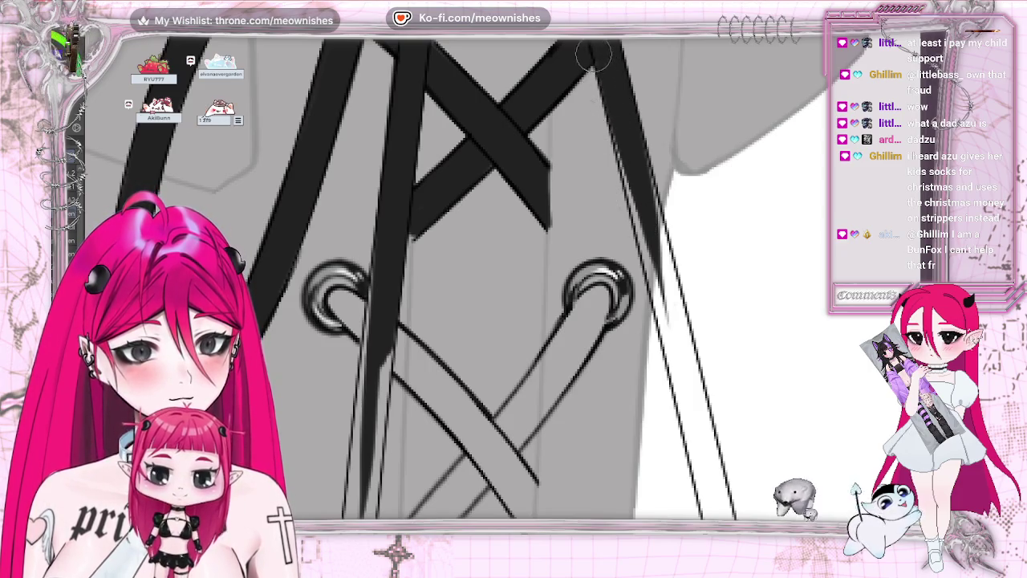
Darken the right lace edge and extend it further downward
{"action": "left_click_drag", "start_coordinate": [618, 160], "coordinate": [673, 347]}
{"action": "left_click_drag", "start_coordinate": [638, 143], "coordinate": [695, 383]}
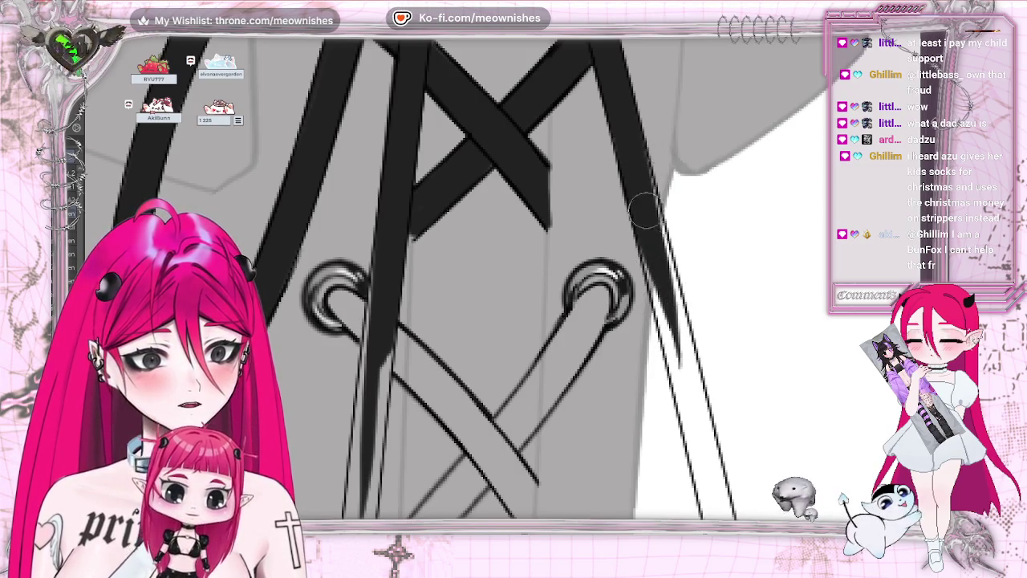
{"action": "left_click_drag", "start_coordinate": [641, 163], "coordinate": [695, 383]}
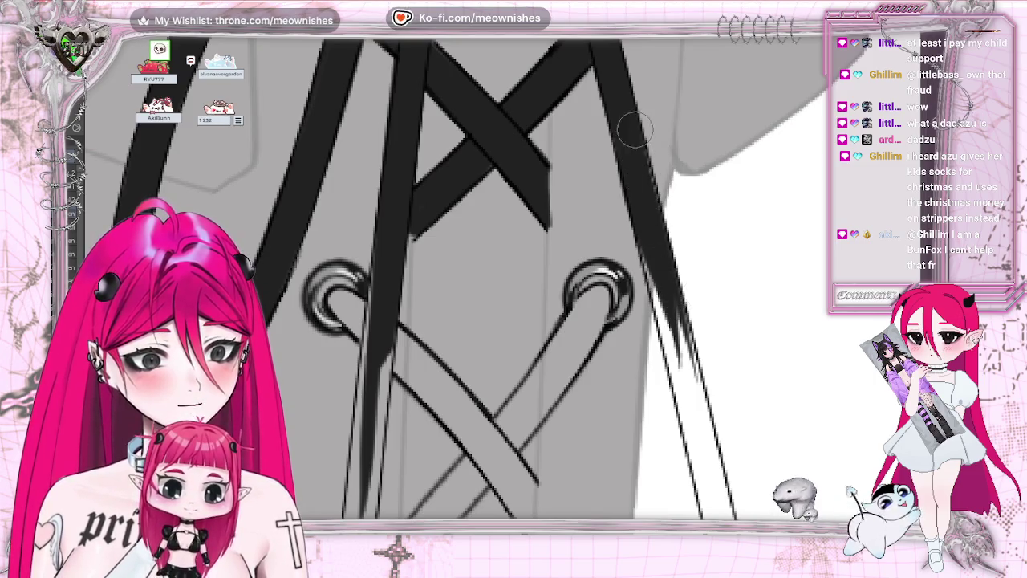
Redraw the loose lace end darker and longer, replacing the undone tip stroke
{"action": "mouse_move", "coordinate": [688, 406]}
{"action": "left_mouse_down"}
{"action": "mouse_move", "coordinate": [654, 277]}
{"action": "mouse_move", "coordinate": [685, 397]}
{"action": "left_mouse_up"}
{"action": "key", "text": "ctrl+z"}
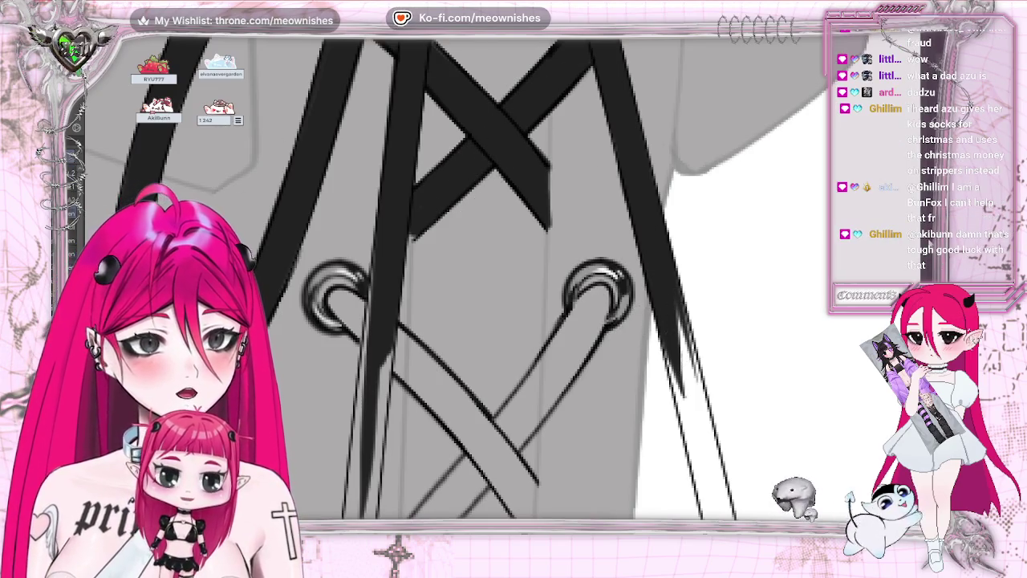
{"action": "left_click_drag", "start_coordinate": [658, 265], "coordinate": [708, 437]}
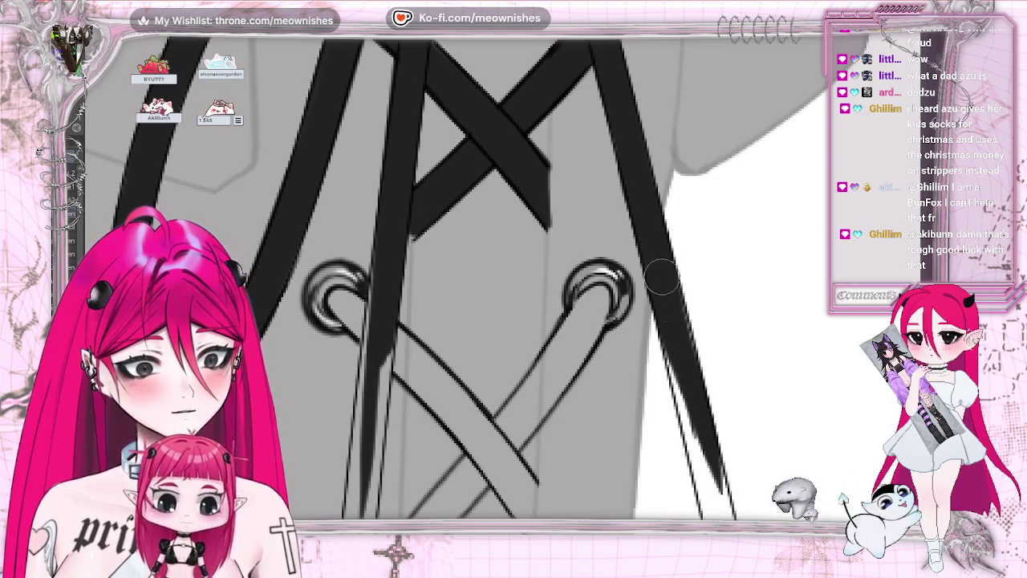
{"action": "left_click_drag", "start_coordinate": [677, 285], "coordinate": [699, 414]}
{"action": "left_click_drag", "start_coordinate": [669, 276], "coordinate": [707, 415]}
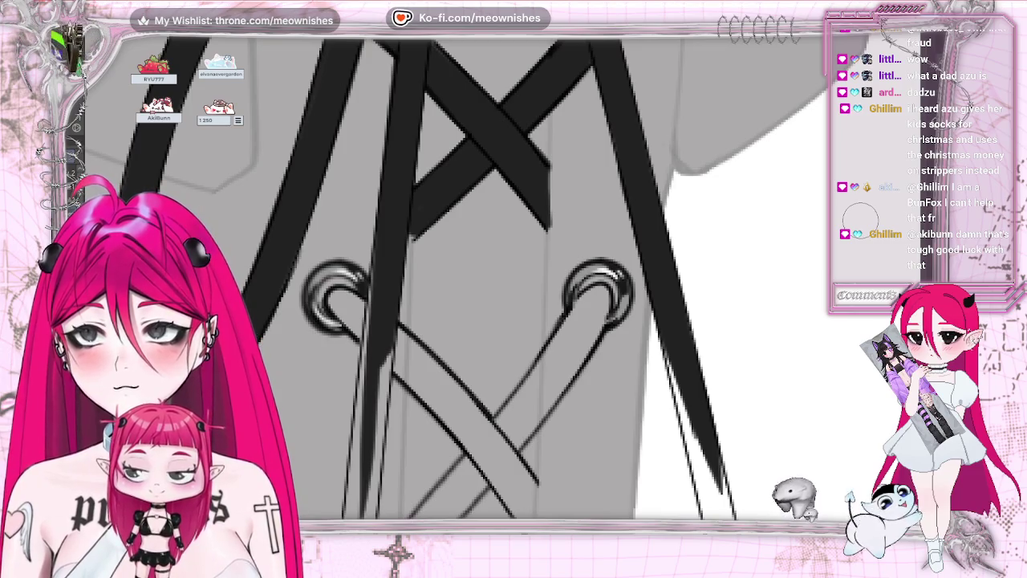
{"action": "scroll", "coordinate": [448, 278], "scroll_direction": "down", "scroll_amount": 2}
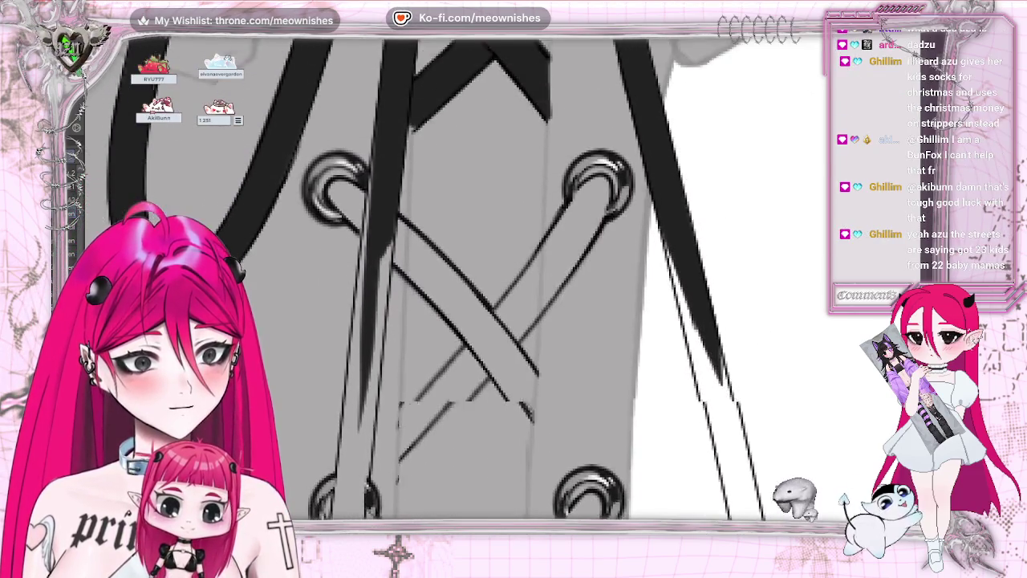
On the mirrored view, paint the thin diagonal lace as a thick black stroke
{"action": "scroll", "coordinate": [448, 278], "scroll_direction": "down", "scroll_amount": 2}
{"action": "scroll", "coordinate": [448, 277], "scroll_direction": "down", "scroll_amount": 1}
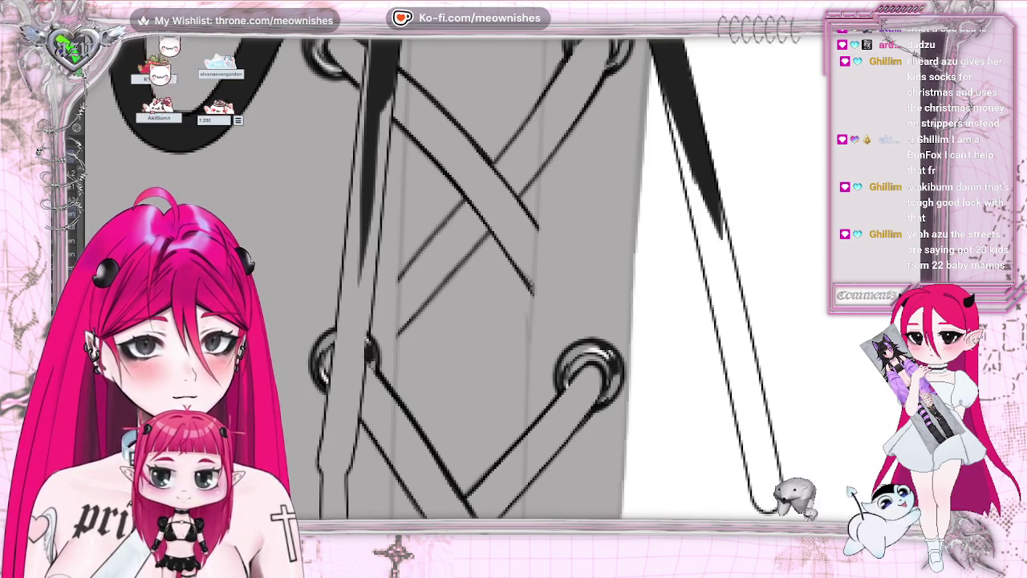
{"action": "key", "text": "m"}
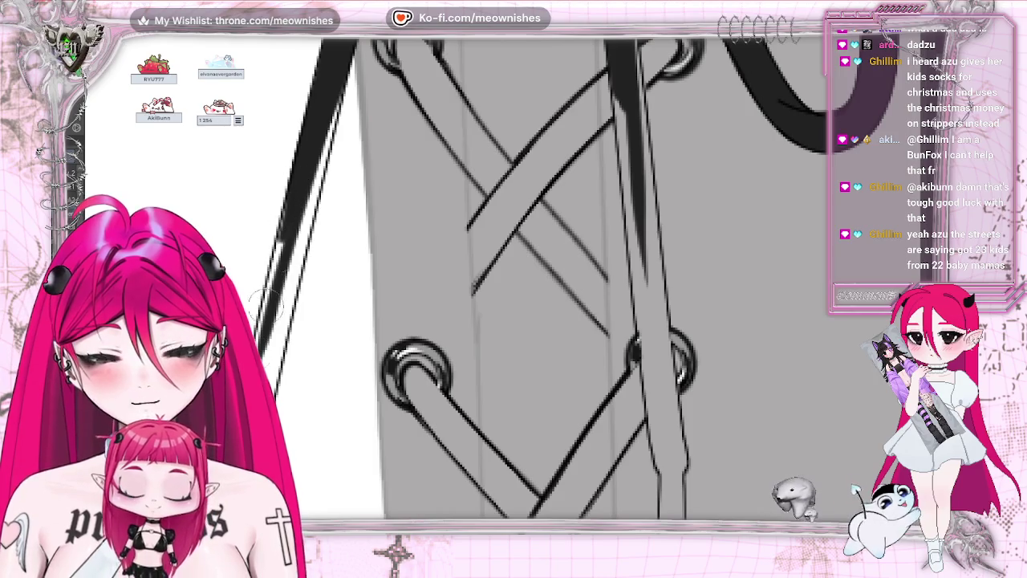
{"action": "left_click_drag", "start_coordinate": [339, 83], "coordinate": [293, 313]}
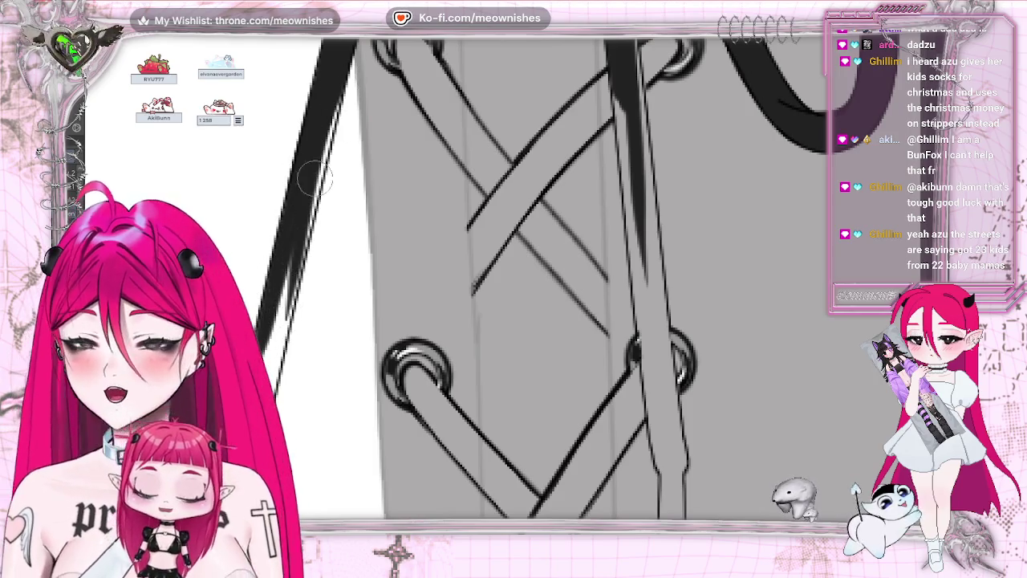
{"action": "left_click_drag", "start_coordinate": [337, 88], "coordinate": [287, 317]}
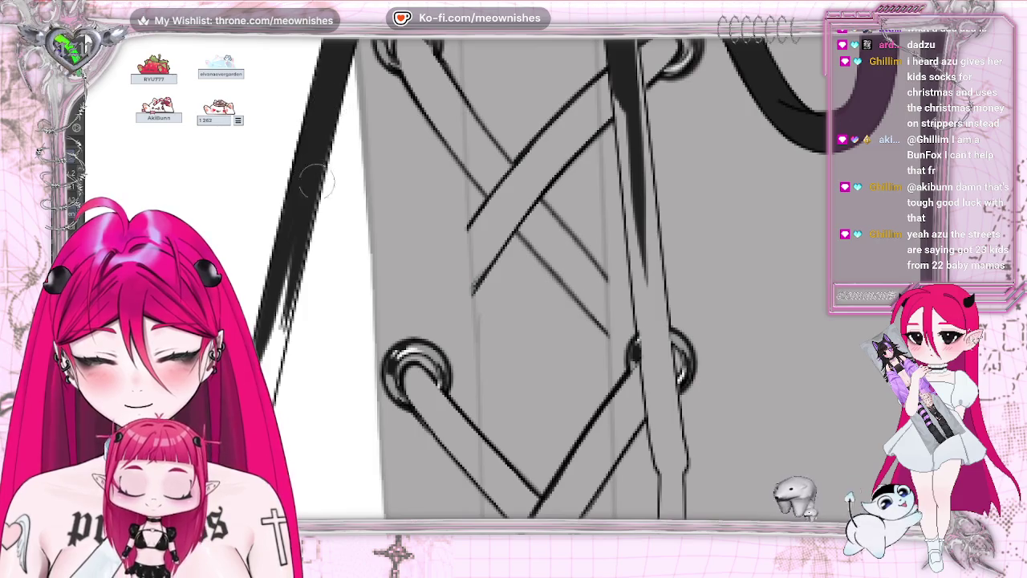
{"action": "left_click_drag", "start_coordinate": [325, 144], "coordinate": [270, 321]}
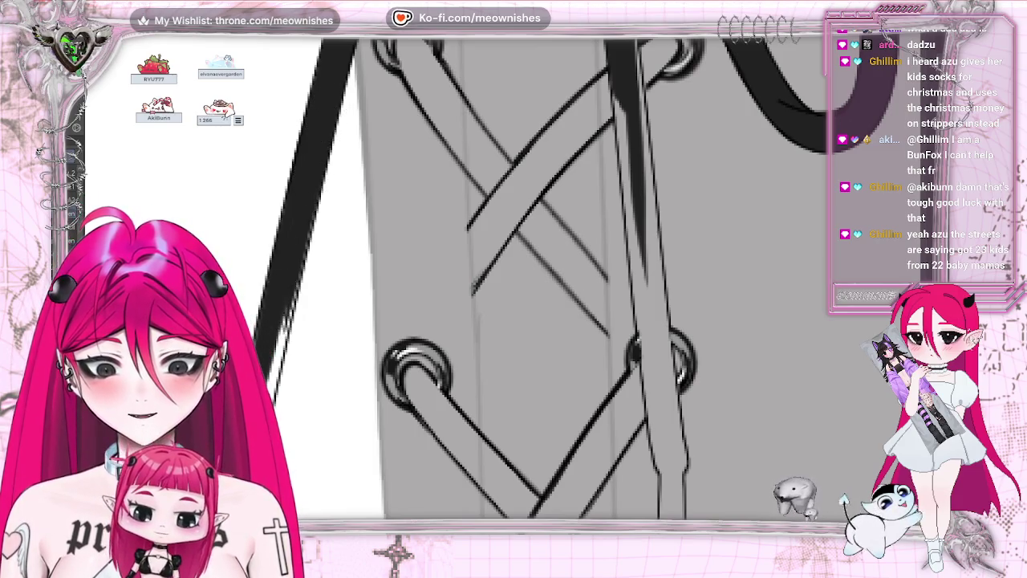
{"action": "left_click_drag", "start_coordinate": [305, 269], "coordinate": [271, 361]}
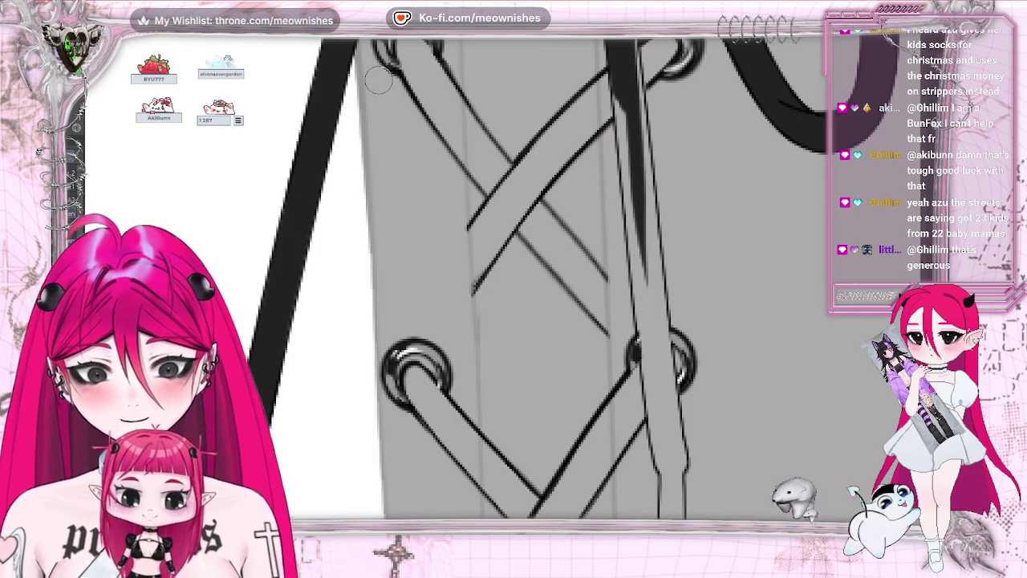
Ink a thick black diagonal lace from the upper eyelet down, redoing the too-thick attempt
{"action": "key", "text": "h"}
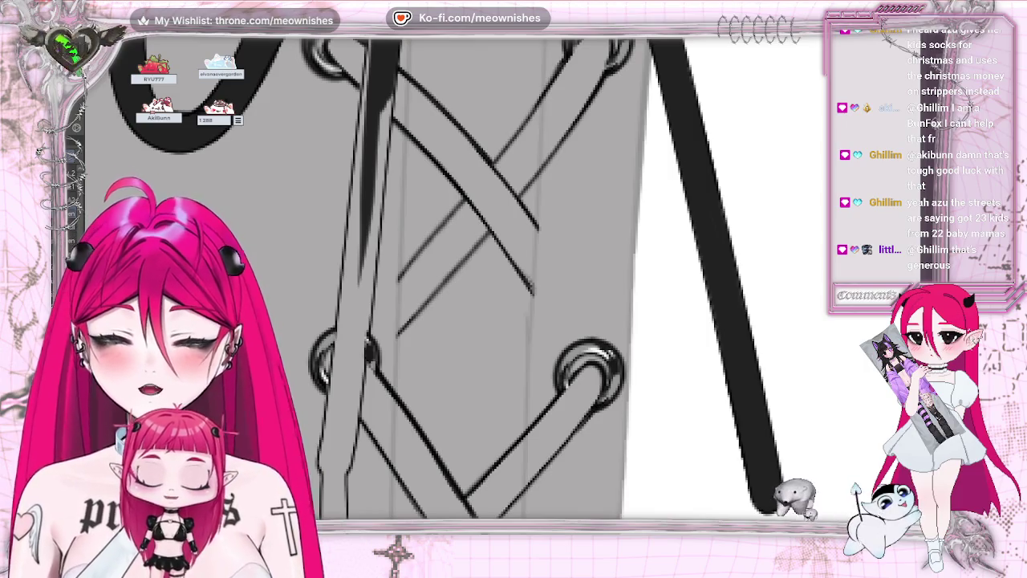
{"action": "mouse_move", "coordinate": [586, 55]}
{"action": "left_mouse_down"}
{"action": "mouse_move", "coordinate": [498, 193]}
{"action": "mouse_move", "coordinate": [398, 285]}
{"action": "mouse_move", "coordinate": [533, 132]}
{"action": "mouse_move", "coordinate": [489, 160]}
{"action": "mouse_move", "coordinate": [406, 277]}
{"action": "mouse_move", "coordinate": [586, 50]}
{"action": "mouse_move", "coordinate": [426, 271]}
{"action": "left_mouse_up"}
{"action": "key", "text": "ctrl+z"}
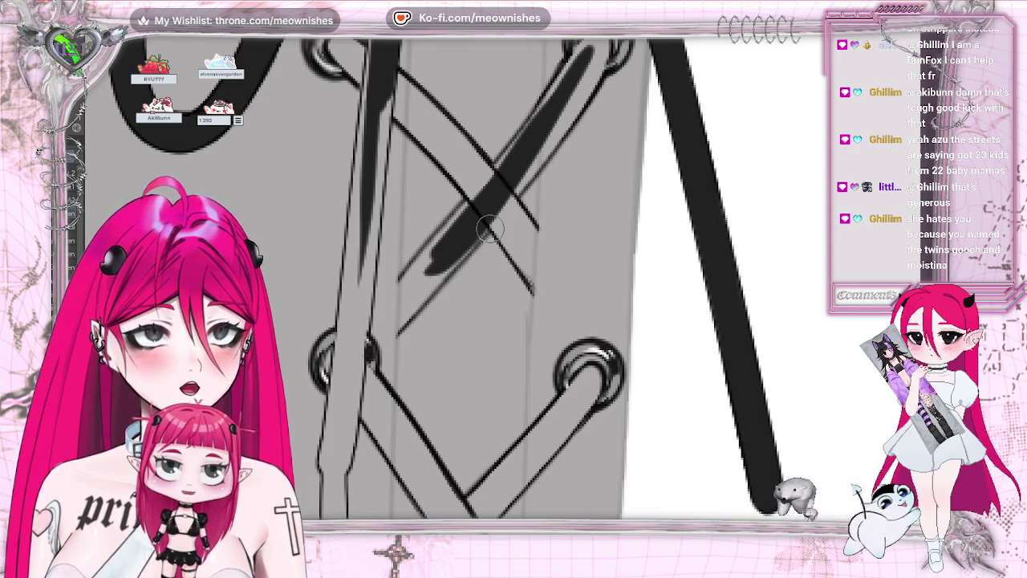
{"action": "mouse_move", "coordinate": [490, 216]}
{"action": "left_mouse_down"}
{"action": "mouse_move", "coordinate": [401, 277]}
{"action": "mouse_move", "coordinate": [410, 269]}
{"action": "left_mouse_up"}
{"action": "left_click_drag", "start_coordinate": [502, 159], "coordinate": [590, 56]}
{"action": "left_click_drag", "start_coordinate": [534, 120], "coordinate": [610, 44]}
{"action": "left_click_drag", "start_coordinate": [537, 152], "coordinate": [602, 52]}
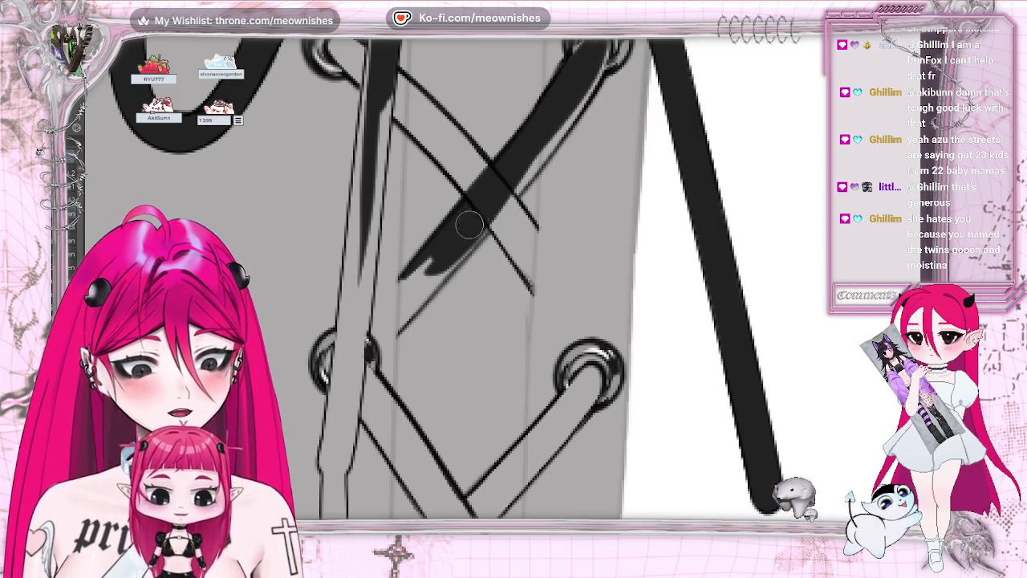
{"action": "left_click_drag", "start_coordinate": [582, 97], "coordinate": [550, 144]}
{"action": "left_click_drag", "start_coordinate": [512, 197], "coordinate": [535, 153]}
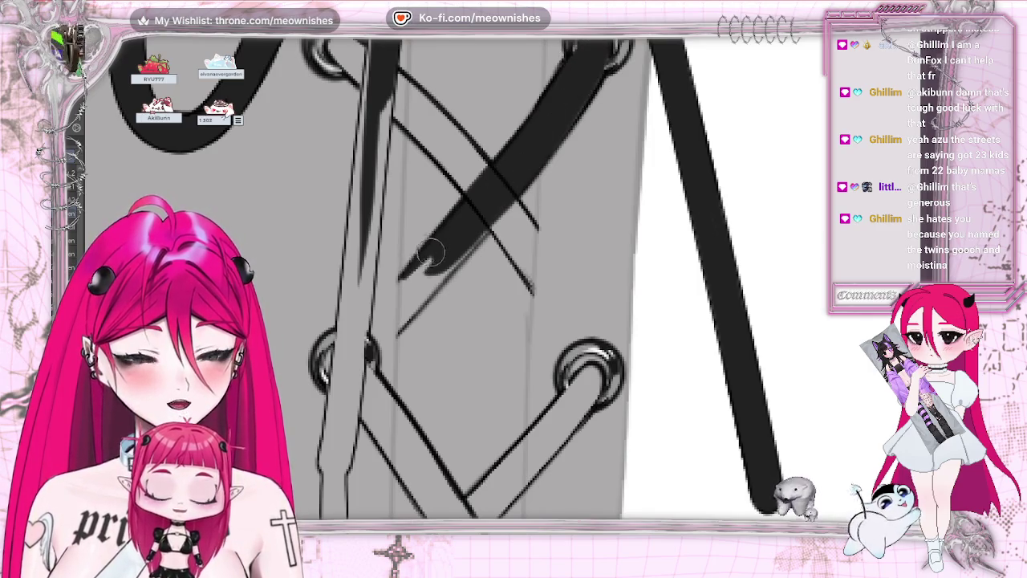
{"action": "mouse_move", "coordinate": [407, 314]}
{"action": "left_mouse_down"}
{"action": "mouse_move", "coordinate": [500, 197]}
{"action": "mouse_move", "coordinate": [450, 241]}
{"action": "mouse_move", "coordinate": [410, 303]}
{"action": "left_mouse_up"}
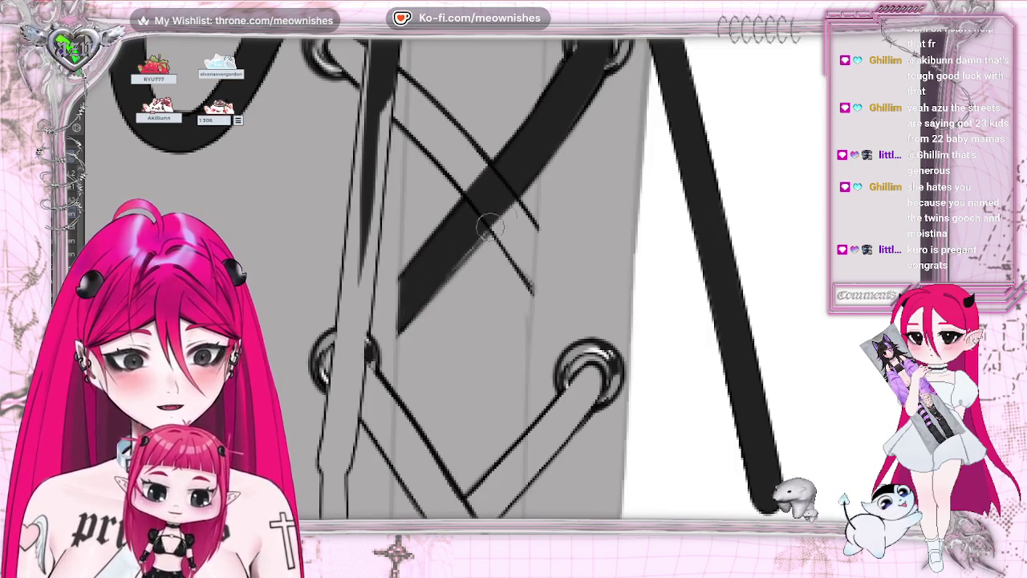
Turn the crossing lace into a solid black band running into the right eyelet
{"action": "key", "text": "m"}
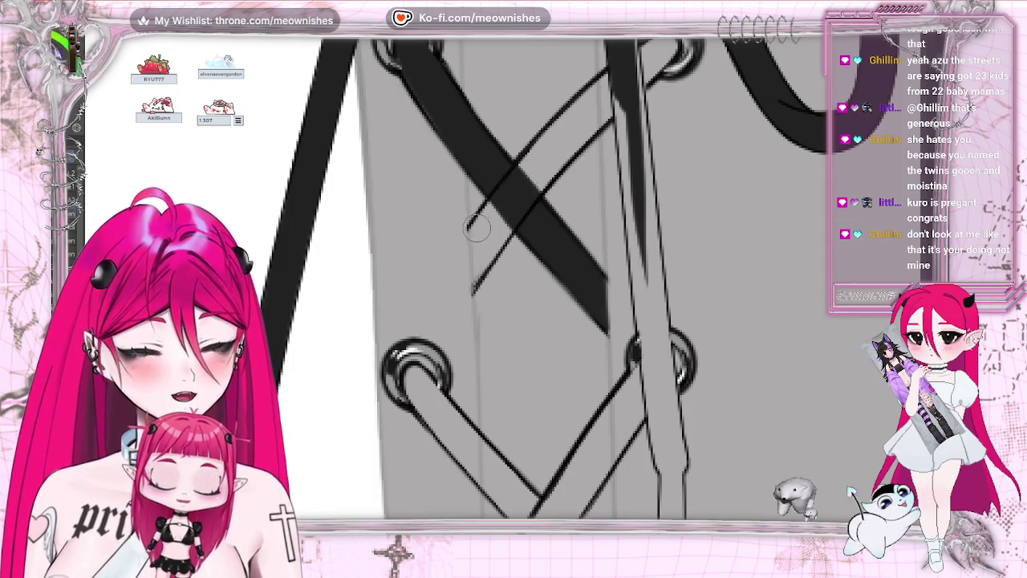
{"action": "left_click_drag", "start_coordinate": [474, 233], "coordinate": [562, 137]}
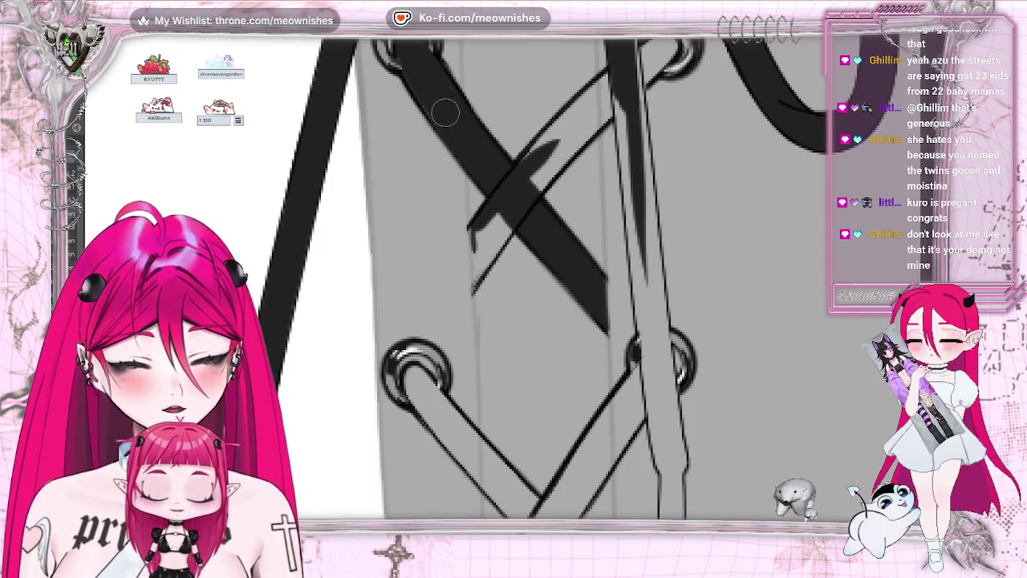
{"action": "mouse_move", "coordinate": [474, 279]}
{"action": "left_mouse_down"}
{"action": "mouse_move", "coordinate": [626, 60]}
{"action": "mouse_move", "coordinate": [482, 229]}
{"action": "mouse_move", "coordinate": [522, 161]}
{"action": "mouse_move", "coordinate": [474, 277]}
{"action": "left_mouse_up"}
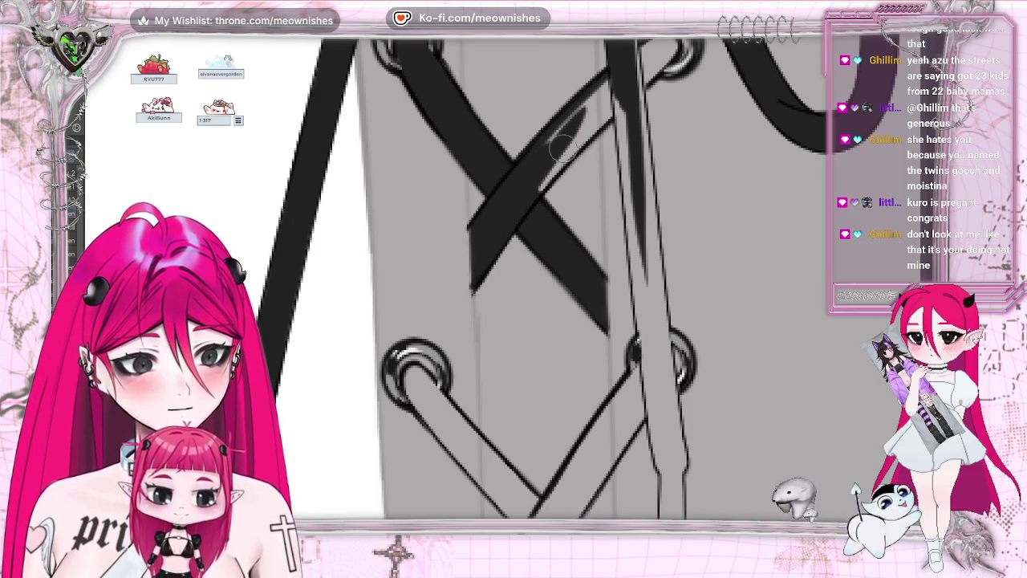
{"action": "left_click_drag", "start_coordinate": [524, 205], "coordinate": [619, 90]}
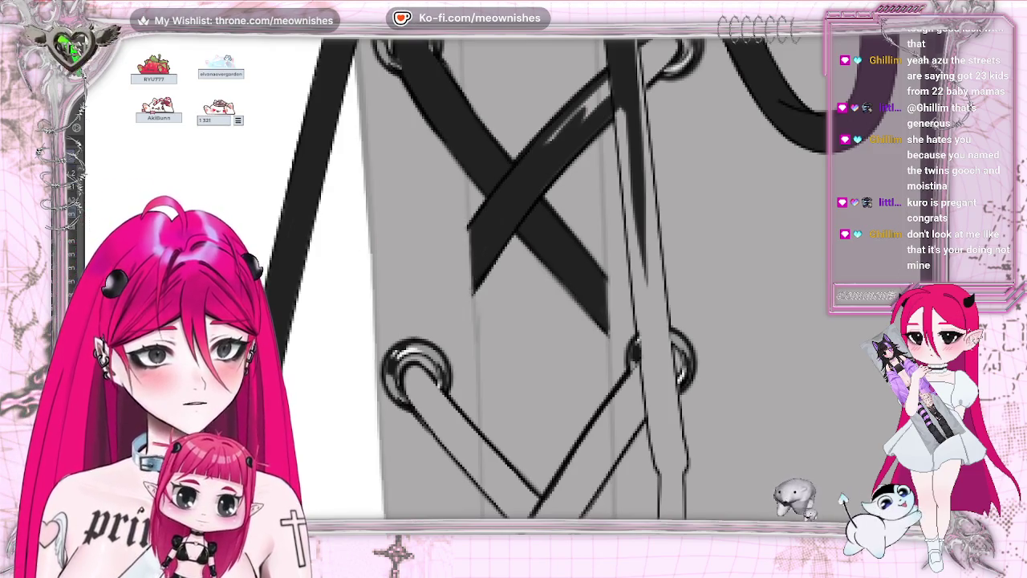
{"action": "scroll", "coordinate": [513, 277], "scroll_direction": "up", "scroll_amount": 5}
{"action": "scroll", "coordinate": [514, 277], "scroll_direction": "down", "scroll_amount": 2}
{"action": "left_click_drag", "start_coordinate": [665, 263], "coordinate": [539, 375]}
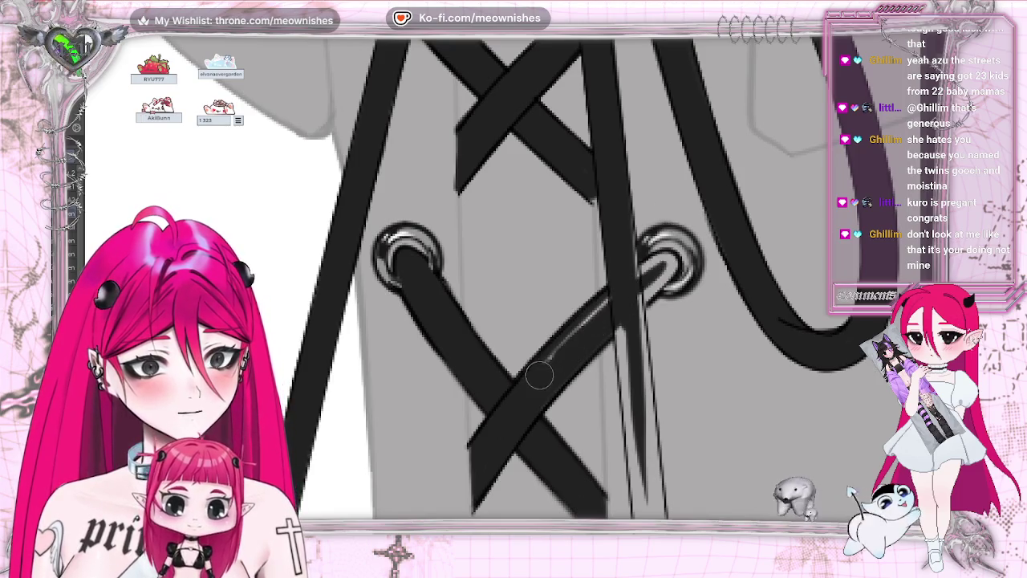
{"action": "mouse_move", "coordinate": [655, 264]}
{"action": "left_mouse_down"}
{"action": "mouse_move", "coordinate": [668, 261]}
{"action": "mouse_move", "coordinate": [634, 321]}
{"action": "mouse_move", "coordinate": [638, 201]}
{"action": "left_mouse_up"}
{"action": "scroll", "coordinate": [642, 265], "scroll_direction": "down", "scroll_amount": 3}
Shade the vertical lace strand beside the eyelet dark
{"action": "left_click_drag", "start_coordinate": [646, 261], "coordinate": [657, 374]}
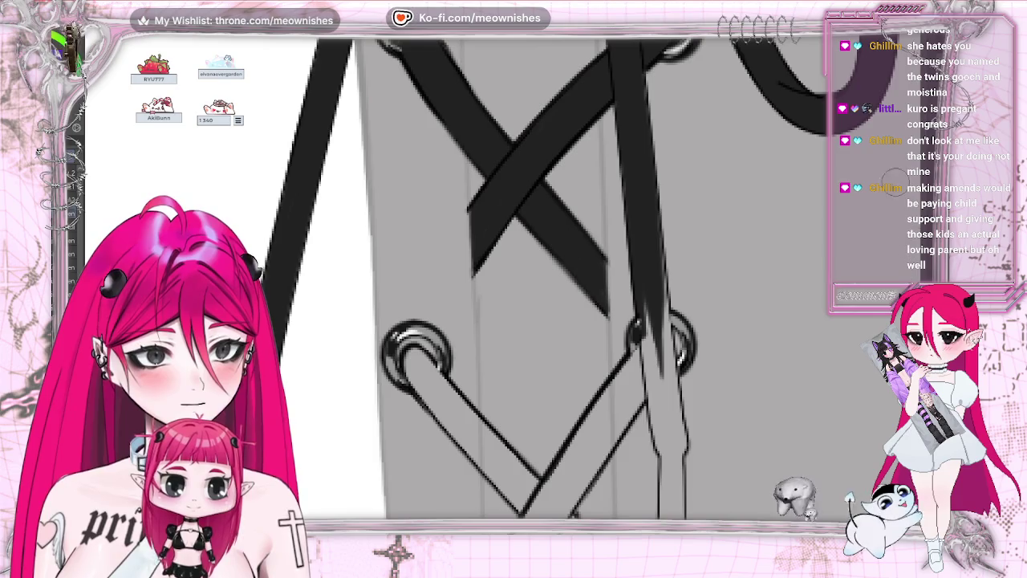
{"action": "left_click_drag", "start_coordinate": [650, 305], "coordinate": [662, 402]}
{"action": "left_click_drag", "start_coordinate": [646, 341], "coordinate": [670, 434]}
{"action": "left_click_drag", "start_coordinate": [642, 341], "coordinate": [672, 424]}
{"action": "left_click_drag", "start_coordinate": [655, 264], "coordinate": [674, 418]}
{"action": "mouse_move", "coordinate": [657, 285]}
{"action": "left_mouse_down"}
{"action": "mouse_move", "coordinate": [671, 402]}
{"action": "mouse_move", "coordinate": [663, 369]}
{"action": "left_mouse_up"}
{"action": "left_click_drag", "start_coordinate": [658, 265], "coordinate": [666, 357]}
{"action": "left_click_drag", "start_coordinate": [656, 257], "coordinate": [674, 402]}
{"action": "left_click_drag", "start_coordinate": [662, 297], "coordinate": [681, 383]}
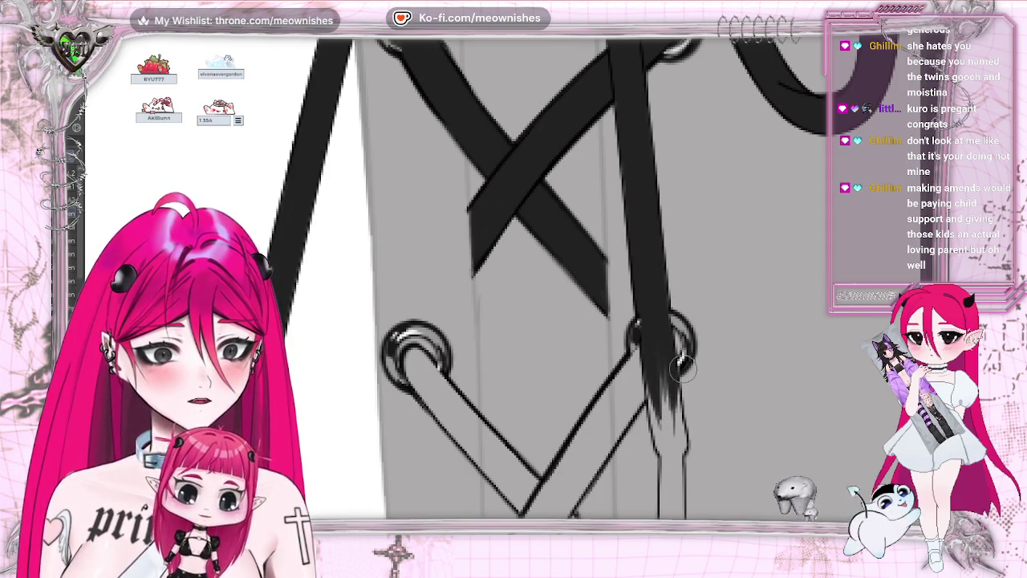
Extend the dark shading down the right lace strand
{"action": "scroll", "coordinate": [656, 176], "scroll_direction": "down", "scroll_amount": 5}
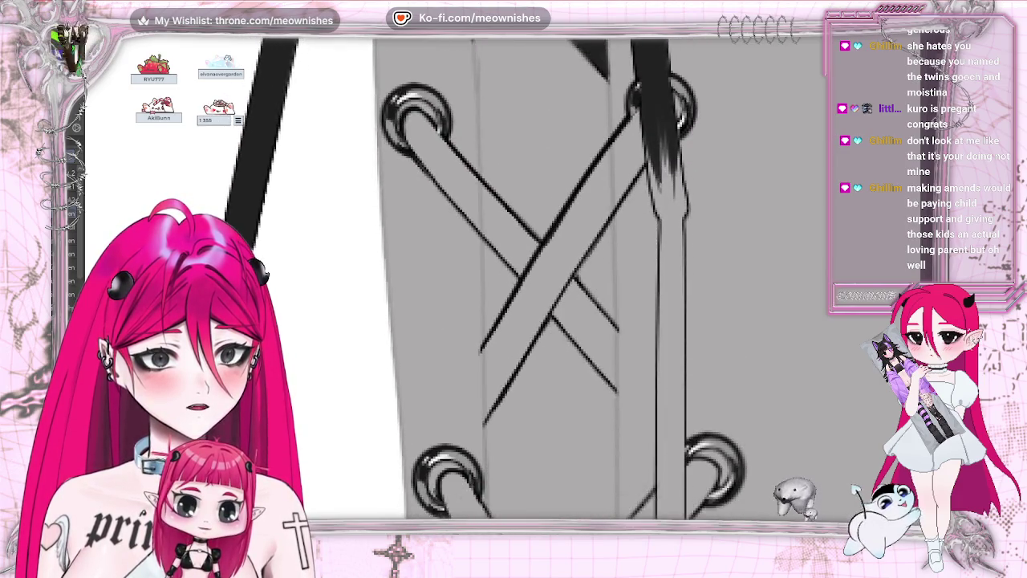
{"action": "left_click_drag", "start_coordinate": [657, 176], "coordinate": [679, 353]}
{"action": "mouse_move", "coordinate": [667, 152]}
{"action": "left_mouse_down"}
{"action": "mouse_move", "coordinate": [673, 282]}
{"action": "mouse_move", "coordinate": [679, 265]}
{"action": "left_mouse_up"}
{"action": "left_click_drag", "start_coordinate": [674, 192], "coordinate": [677, 273]}
{"action": "mouse_move", "coordinate": [654, 151]}
{"action": "left_mouse_down"}
{"action": "mouse_move", "coordinate": [663, 247]}
{"action": "mouse_move", "coordinate": [676, 190]}
{"action": "left_mouse_up"}
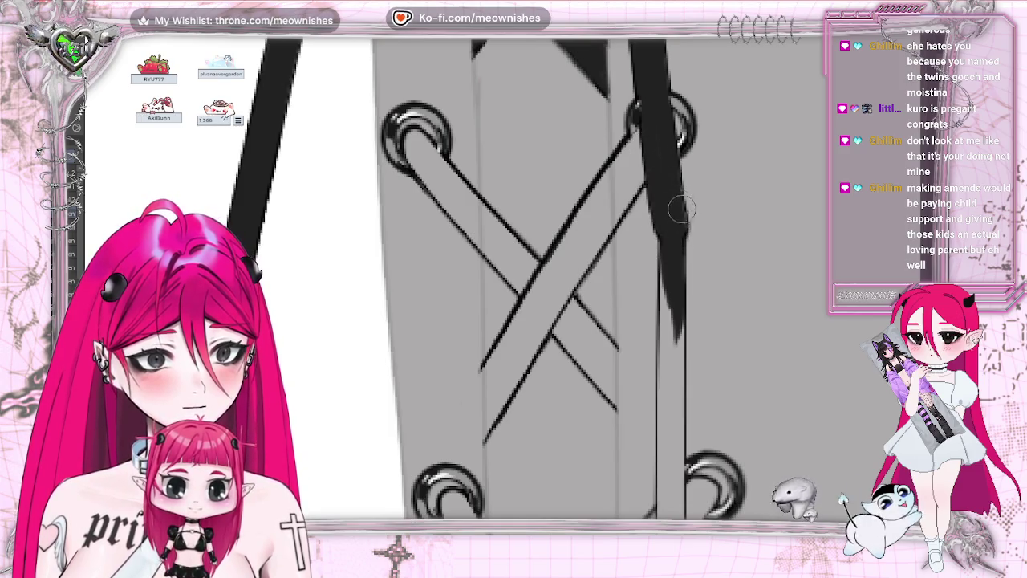
{"action": "scroll", "coordinate": [681, 210], "scroll_direction": "down", "scroll_amount": 2}
{"action": "scroll", "coordinate": [680, 211], "scroll_direction": "down", "scroll_amount": 2}
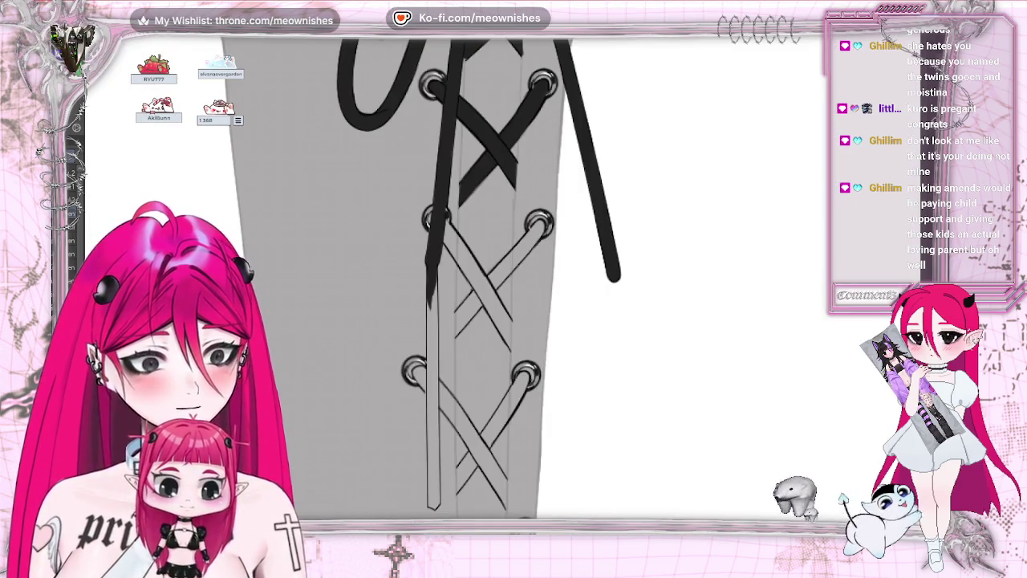
Shade the laces running to and from the upper eyelets darker
{"action": "scroll", "coordinate": [444, 319], "scroll_direction": "up", "scroll_amount": 2}
{"action": "left_click_drag", "start_coordinate": [444, 319], "coordinate": [537, 215]}
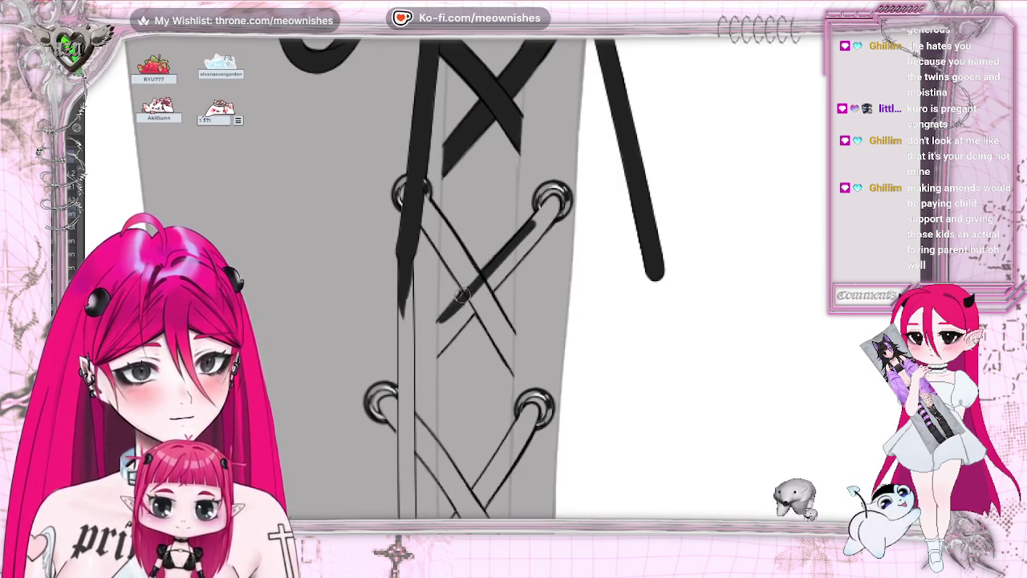
{"action": "mouse_move", "coordinate": [462, 296]}
{"action": "left_mouse_down"}
{"action": "mouse_move", "coordinate": [544, 210]}
{"action": "mouse_move", "coordinate": [450, 319]}
{"action": "left_mouse_up"}
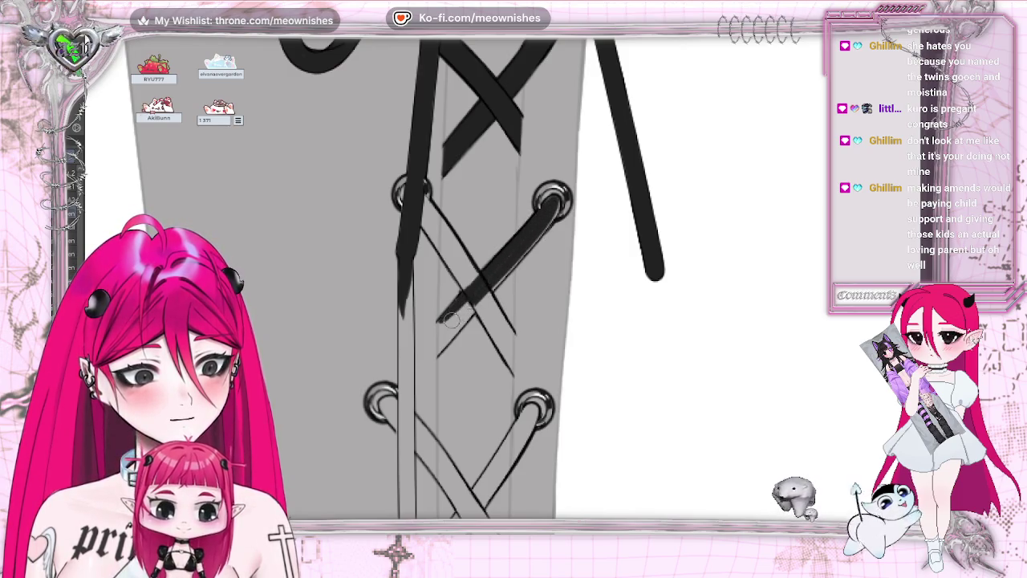
{"action": "mouse_move", "coordinate": [554, 202]}
{"action": "left_mouse_down"}
{"action": "mouse_move", "coordinate": [453, 323]}
{"action": "mouse_move", "coordinate": [545, 215]}
{"action": "left_mouse_up"}
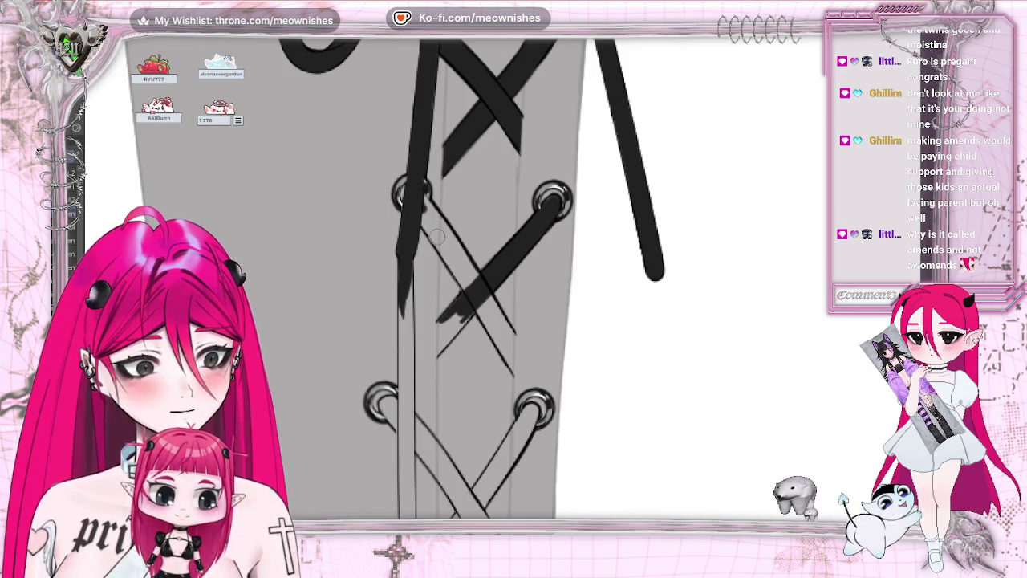
{"action": "left_click_drag", "start_coordinate": [423, 206], "coordinate": [469, 268]}
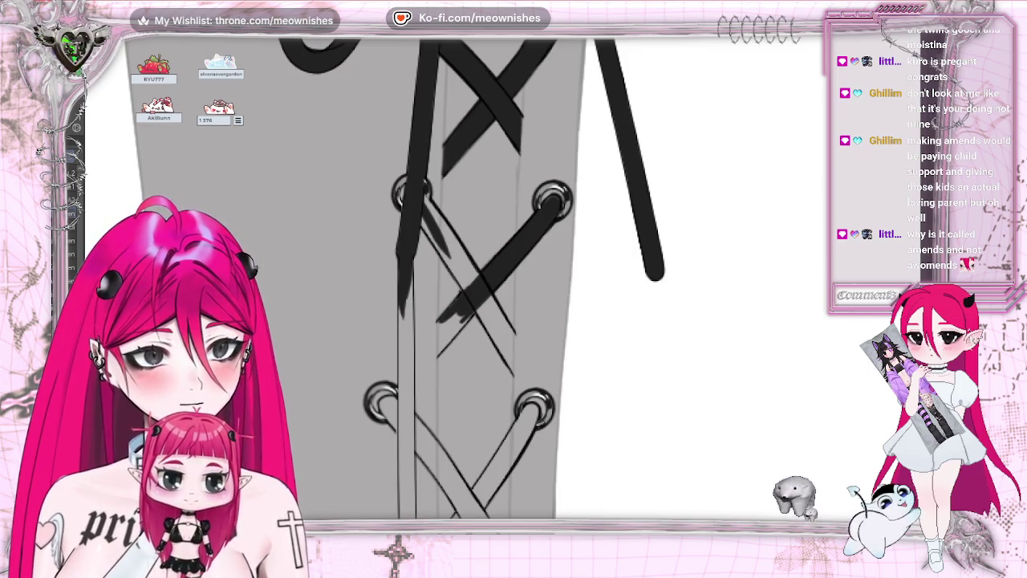
On the mirrored view, extend a solid dark lace stroke down from the eyelet
{"action": "key", "text": "h"}
{"action": "mouse_move", "coordinate": [571, 210]}
{"action": "left_mouse_down"}
{"action": "mouse_move", "coordinate": [536, 268]}
{"action": "mouse_move", "coordinate": [595, 192]}
{"action": "left_mouse_up"}
{"action": "mouse_move", "coordinate": [562, 234]}
{"action": "left_mouse_down"}
{"action": "mouse_move", "coordinate": [504, 321]}
{"action": "mouse_move", "coordinate": [494, 374]}
{"action": "mouse_move", "coordinate": [583, 209]}
{"action": "left_mouse_up"}
{"action": "mouse_move", "coordinate": [535, 281]}
{"action": "left_mouse_down"}
{"action": "mouse_move", "coordinate": [576, 231]}
{"action": "mouse_move", "coordinate": [518, 321]}
{"action": "left_mouse_up"}
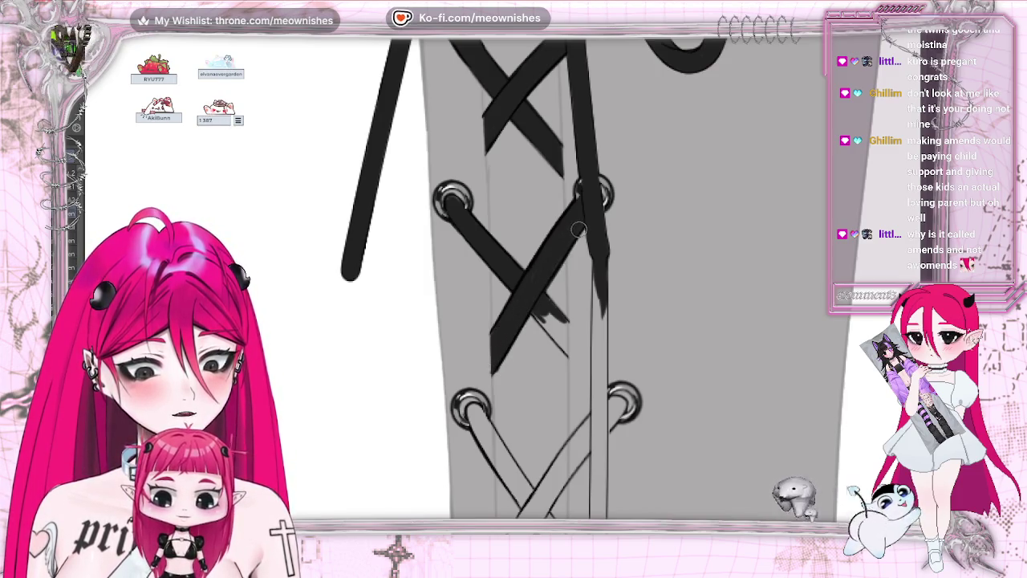
{"action": "key", "text": "m"}
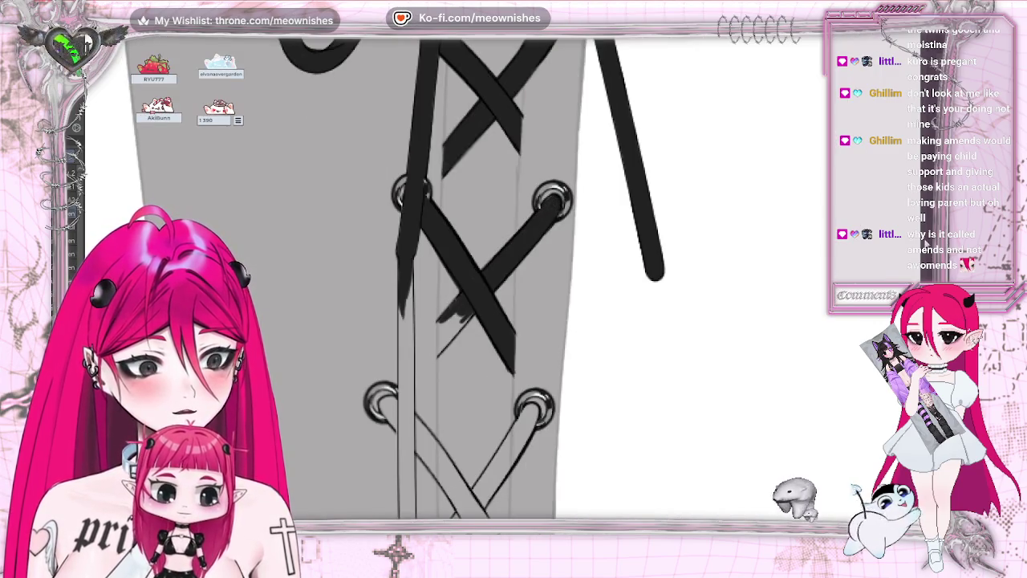
Ink the left vertical lace strand thick solid black from top to bottom
{"action": "scroll", "coordinate": [482, 281], "scroll_direction": "down", "scroll_amount": 3}
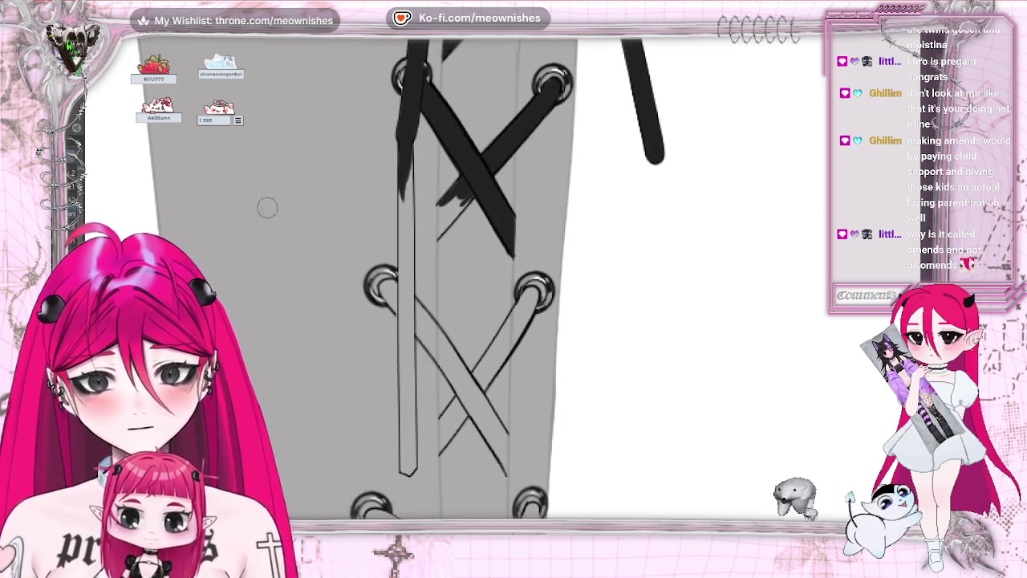
{"action": "left_click_drag", "start_coordinate": [406, 161], "coordinate": [406, 377]}
{"action": "left_click_drag", "start_coordinate": [407, 192], "coordinate": [400, 272]}
{"action": "left_click_drag", "start_coordinate": [408, 152], "coordinate": [409, 302]}
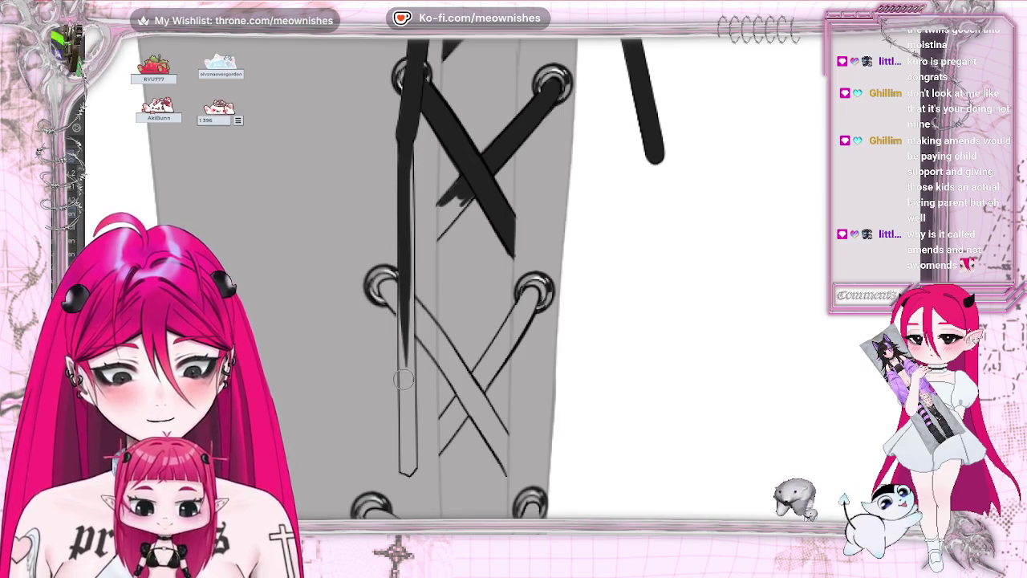
{"action": "mouse_move", "coordinate": [409, 369]}
{"action": "left_mouse_down"}
{"action": "mouse_move", "coordinate": [407, 153]}
{"action": "mouse_move", "coordinate": [408, 201]}
{"action": "left_mouse_up"}
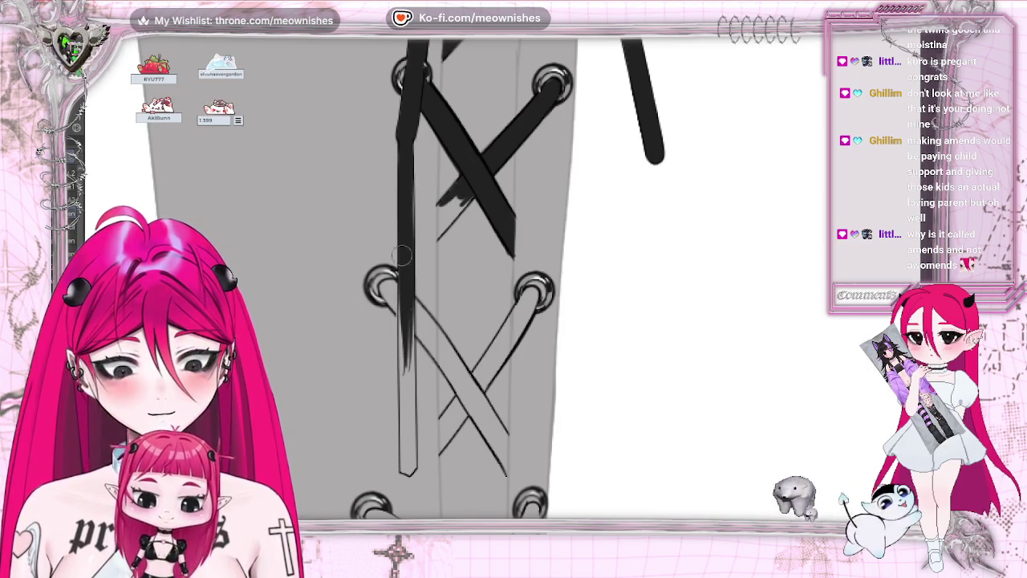
{"action": "mouse_move", "coordinate": [407, 161]}
{"action": "left_mouse_down"}
{"action": "mouse_move", "coordinate": [409, 313]}
{"action": "mouse_move", "coordinate": [406, 277]}
{"action": "left_mouse_up"}
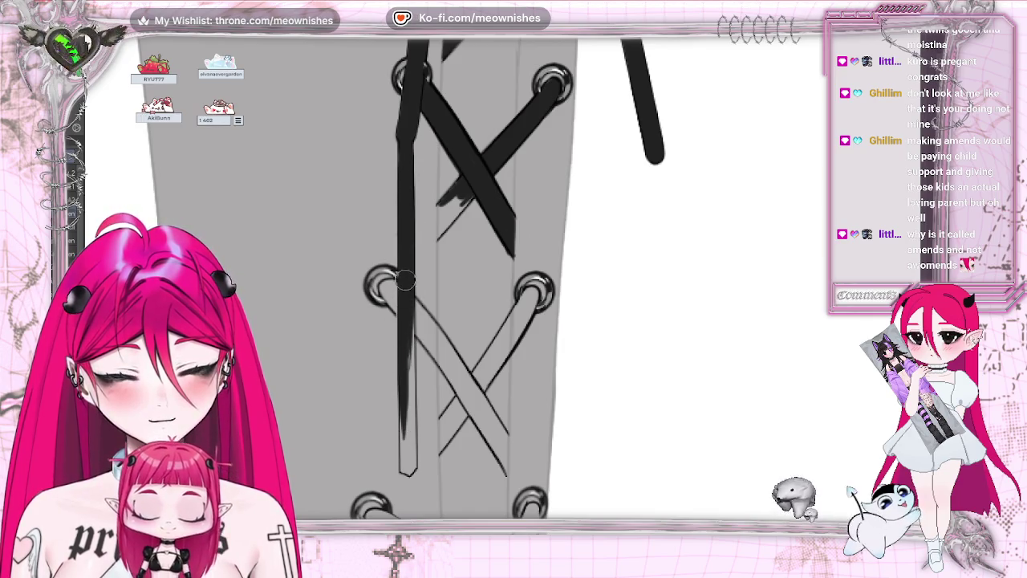
{"action": "left_click_drag", "start_coordinate": [406, 334], "coordinate": [403, 404]}
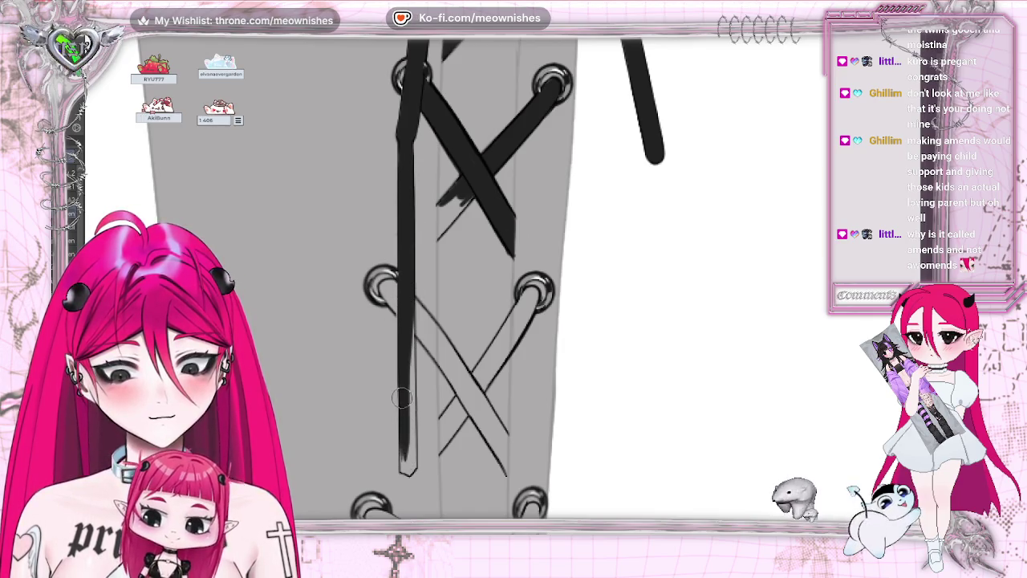
{"action": "left_click_drag", "start_coordinate": [404, 438], "coordinate": [408, 472]}
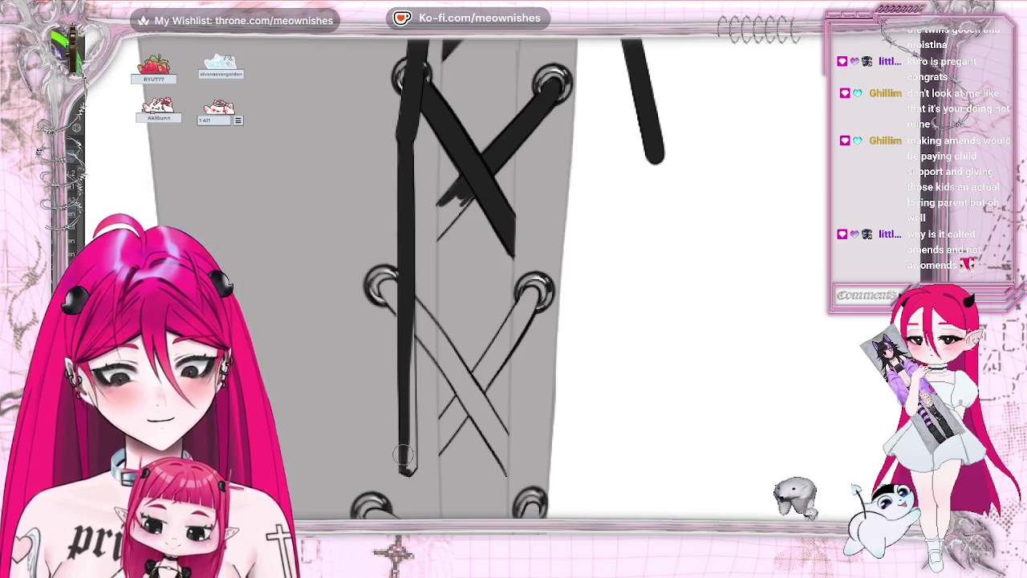
{"action": "left_click_drag", "start_coordinate": [409, 435], "coordinate": [413, 468]}
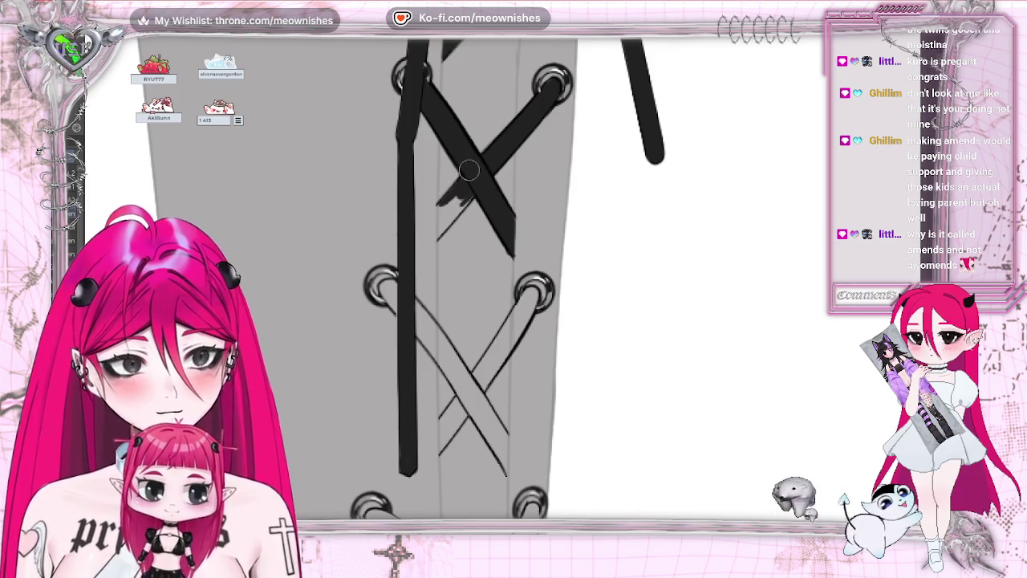
Fill in the crossed strap's patchy lower end smoothly
{"action": "left_click_drag", "start_coordinate": [451, 199], "coordinate": [439, 235]}
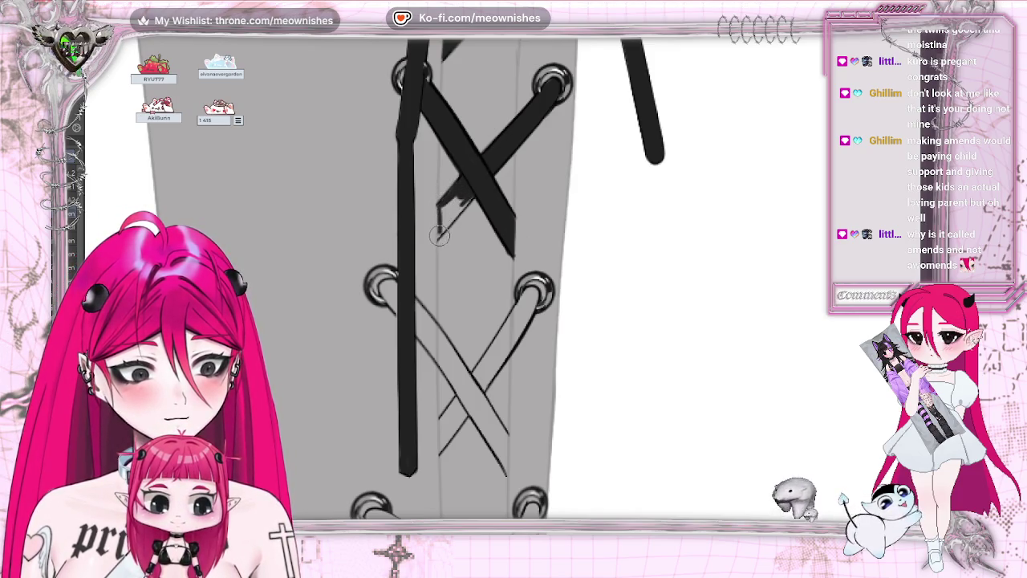
{"action": "mouse_move", "coordinate": [474, 189]}
{"action": "left_mouse_down"}
{"action": "mouse_move", "coordinate": [458, 196]}
{"action": "mouse_move", "coordinate": [440, 232]}
{"action": "left_mouse_up"}
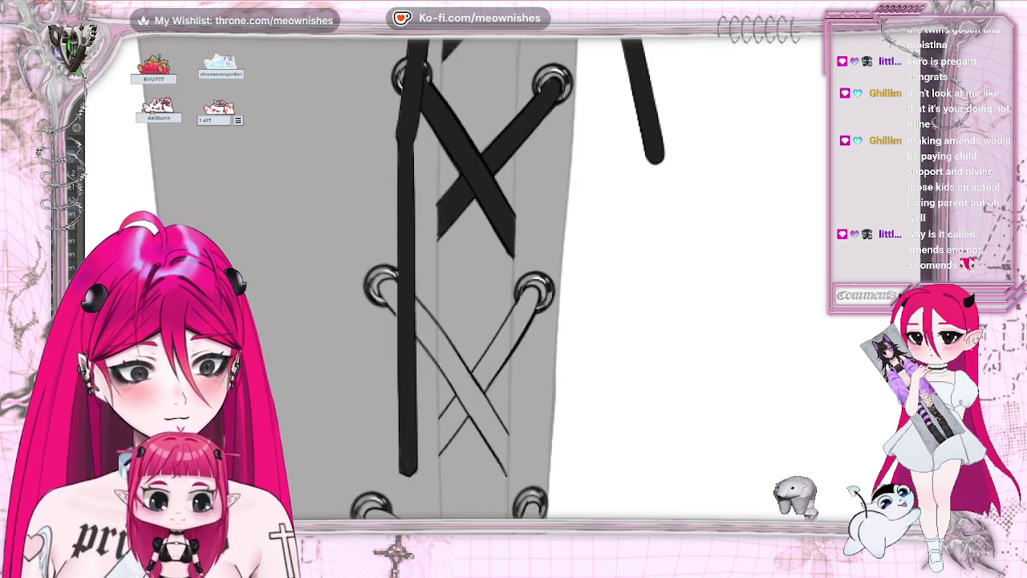
{"action": "scroll", "coordinate": [463, 278], "scroll_direction": "down", "scroll_amount": 3}
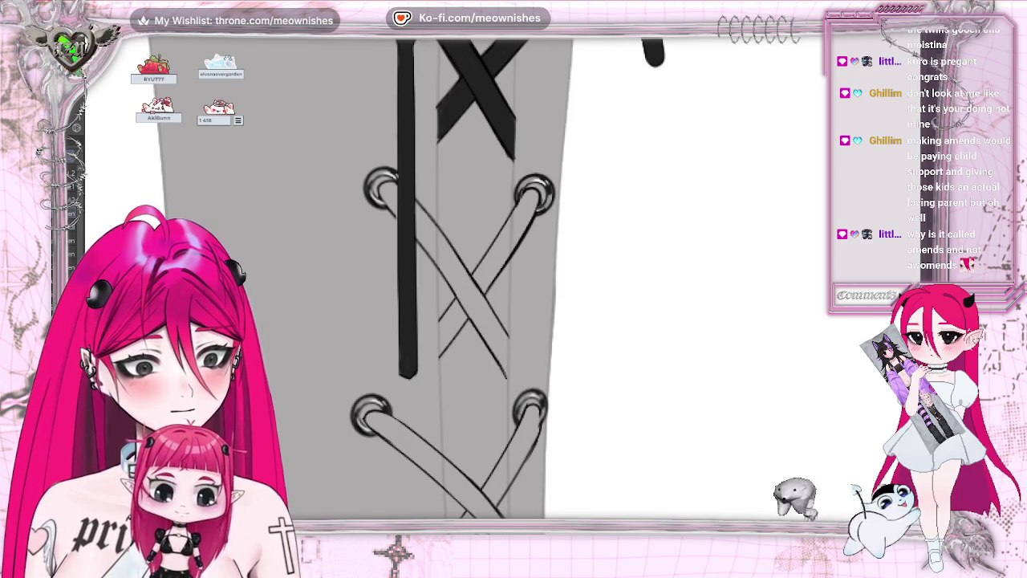
On the mirrored view, ink the first diagonal lace thick black between the eyelets
{"action": "key", "text": "m"}
{"action": "left_click_drag", "start_coordinate": [571, 234], "coordinate": [506, 334]}
{"action": "mouse_move", "coordinate": [552, 271]}
{"action": "left_mouse_down"}
{"action": "mouse_move", "coordinate": [504, 337]}
{"action": "mouse_move", "coordinate": [598, 204]}
{"action": "left_mouse_up"}
{"action": "left_click_drag", "start_coordinate": [566, 238], "coordinate": [611, 186]}
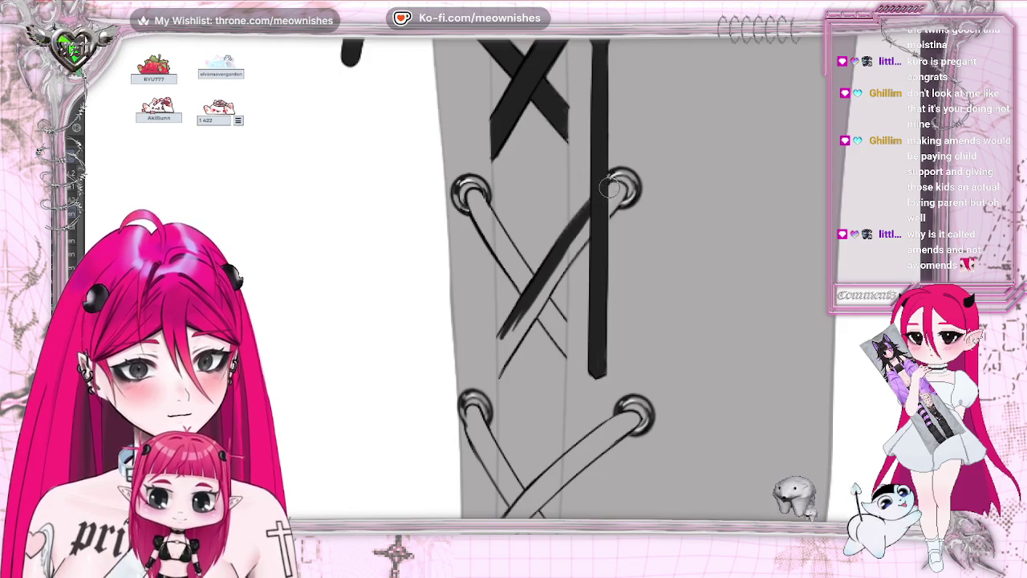
{"action": "left_click_drag", "start_coordinate": [533, 319], "coordinate": [604, 191]}
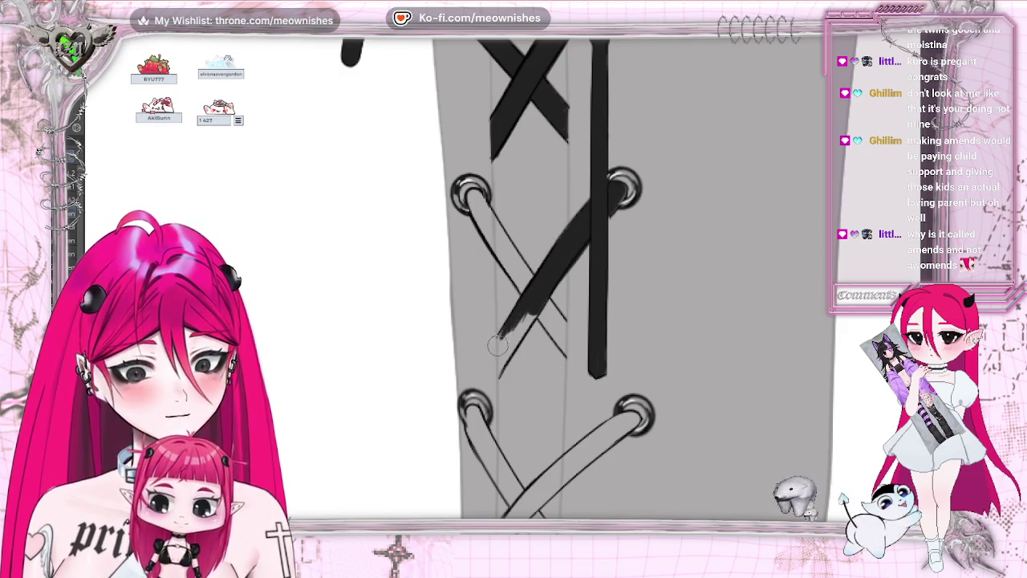
{"action": "left_click_drag", "start_coordinate": [506, 325], "coordinate": [497, 343]}
{"action": "left_click_drag", "start_coordinate": [499, 371], "coordinate": [555, 279]}
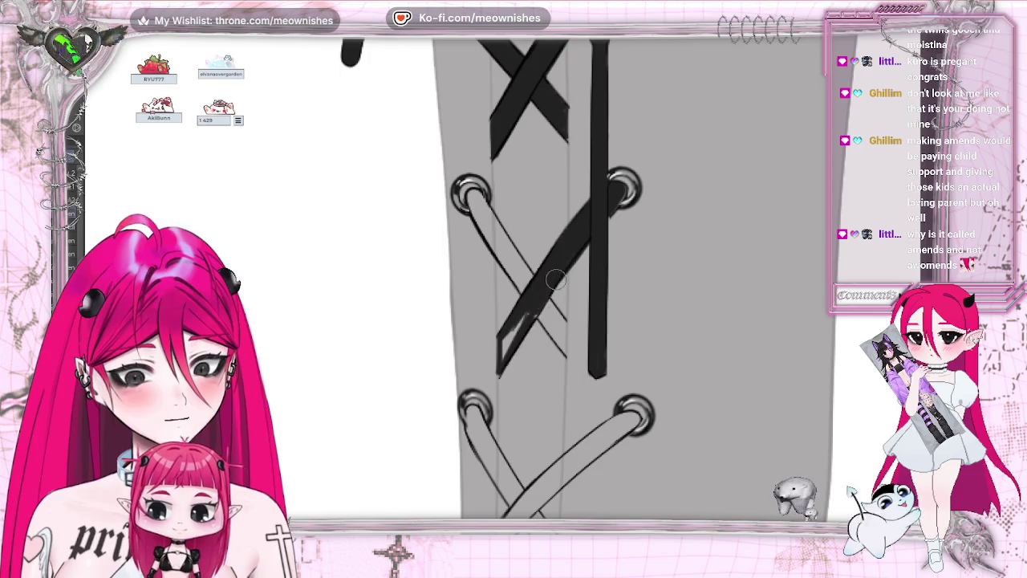
{"action": "left_click_drag", "start_coordinate": [514, 323], "coordinate": [501, 367]}
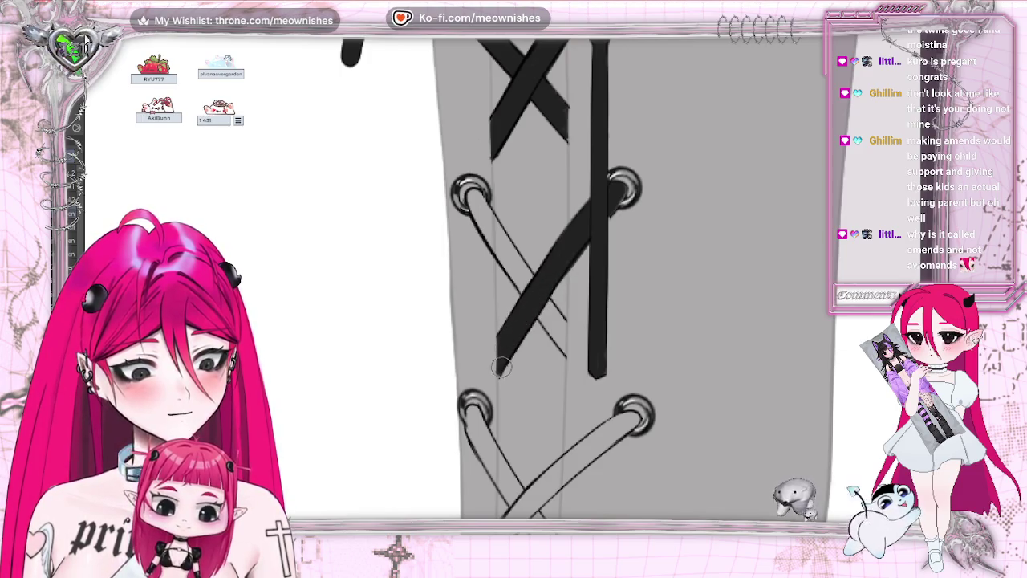
Ink the other diagonal lace thick black, redoing the misplaced stroke
{"action": "key", "text": "h"}
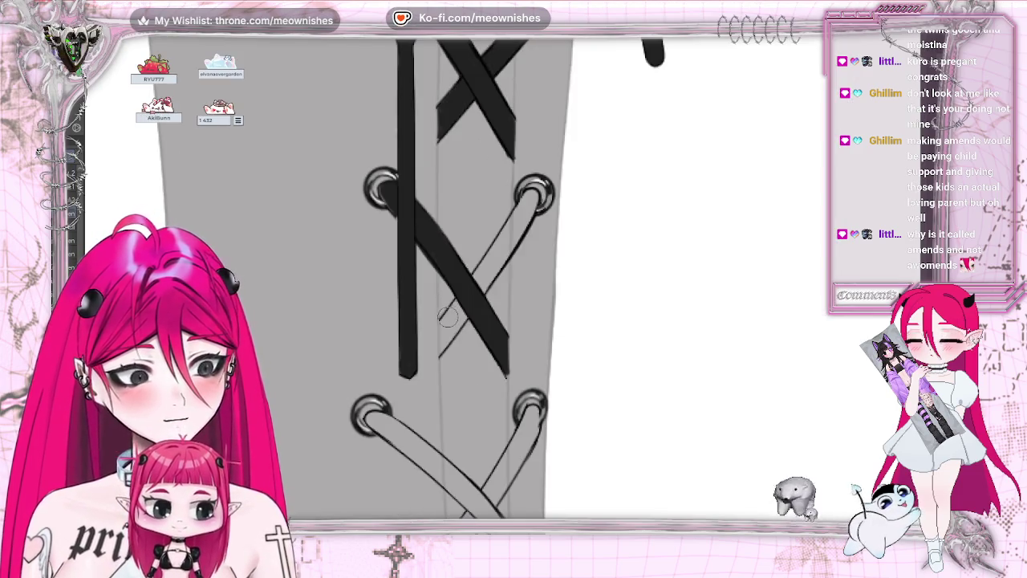
{"action": "left_click_drag", "start_coordinate": [441, 320], "coordinate": [456, 300]}
{"action": "left_click_drag", "start_coordinate": [485, 258], "coordinate": [533, 207]}
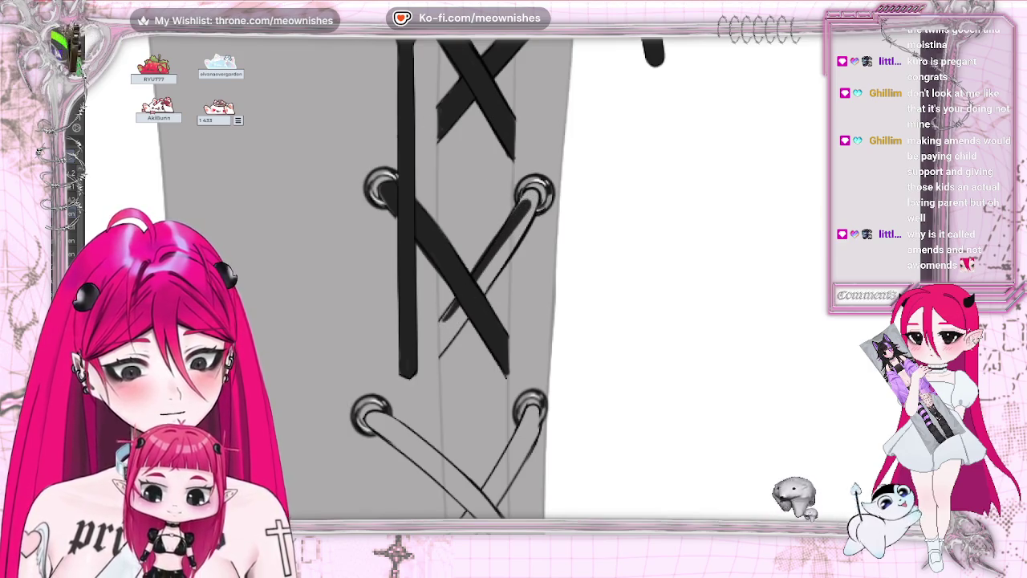
{"action": "key", "text": "ctrl+z"}
{"action": "left_click_drag", "start_coordinate": [440, 322], "coordinate": [533, 201]}
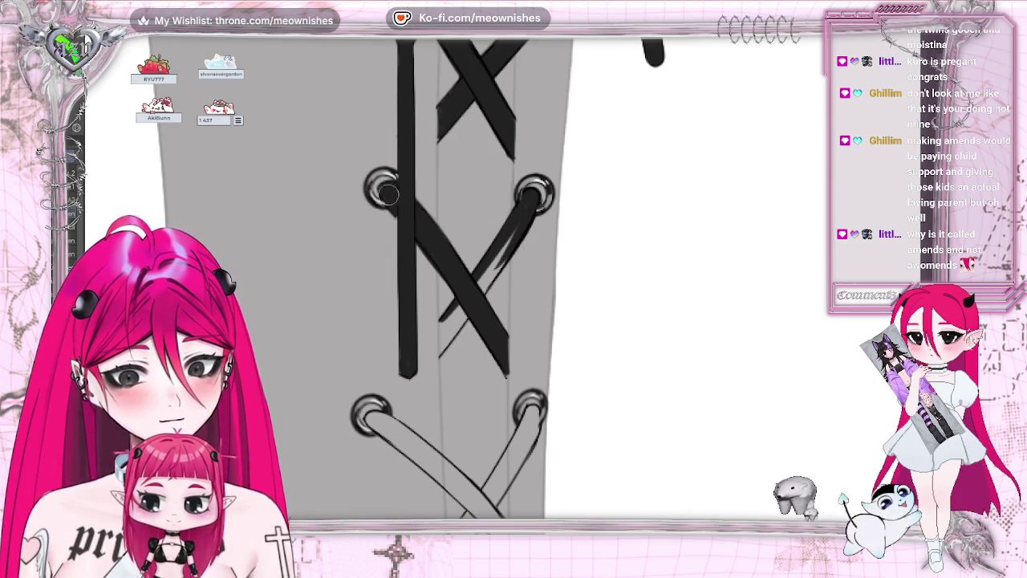
{"action": "mouse_move", "coordinate": [527, 196]}
{"action": "left_mouse_down"}
{"action": "mouse_move", "coordinate": [449, 317]}
{"action": "mouse_move", "coordinate": [440, 351]}
{"action": "mouse_move", "coordinate": [514, 243]}
{"action": "left_mouse_up"}
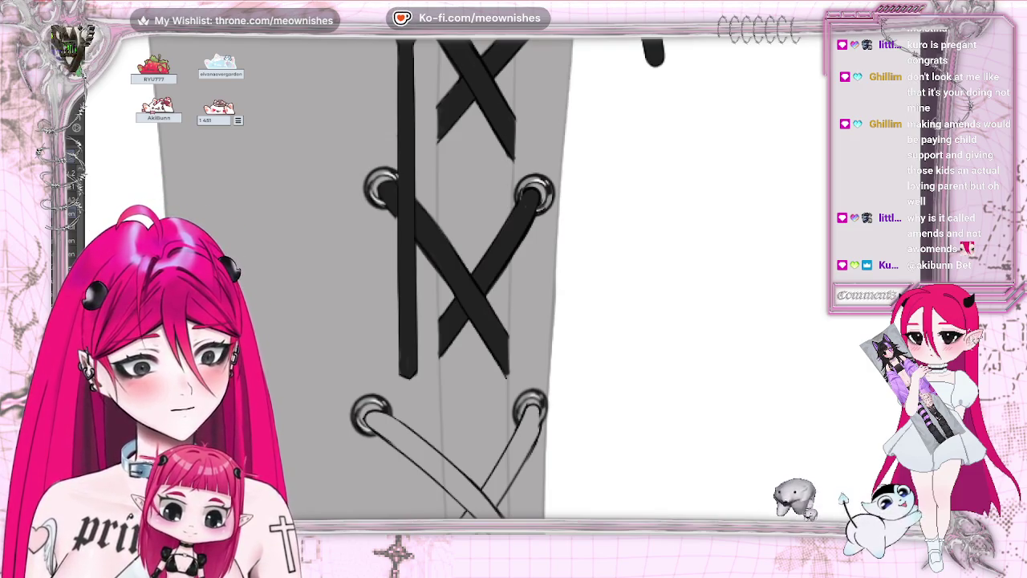
{"action": "scroll", "coordinate": [449, 281], "scroll_direction": "down", "scroll_amount": 5}
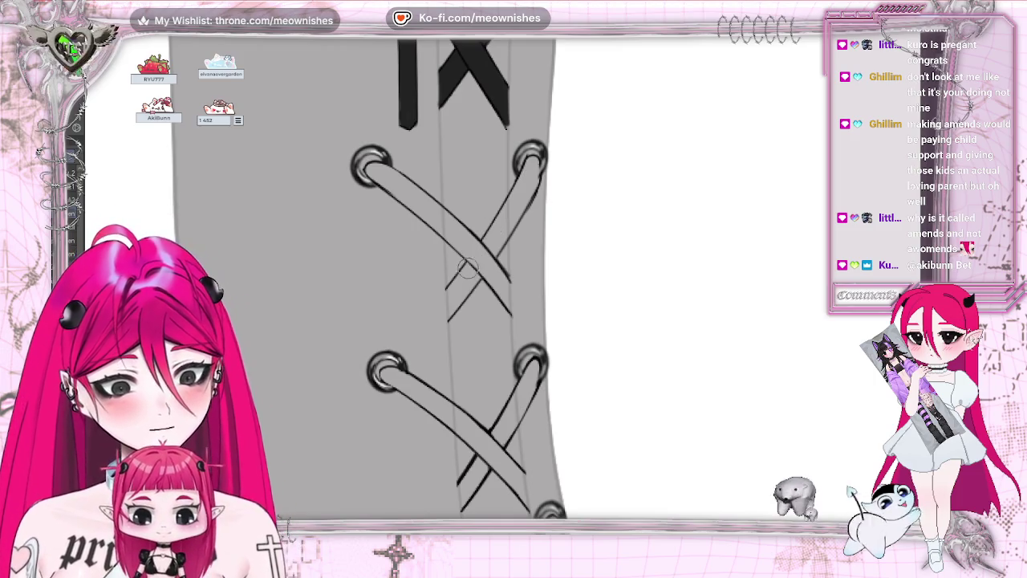
Ink the first diagonal lace strand thick solid black, filling its lower tip
{"action": "left_click_drag", "start_coordinate": [464, 271], "coordinate": [526, 171]}
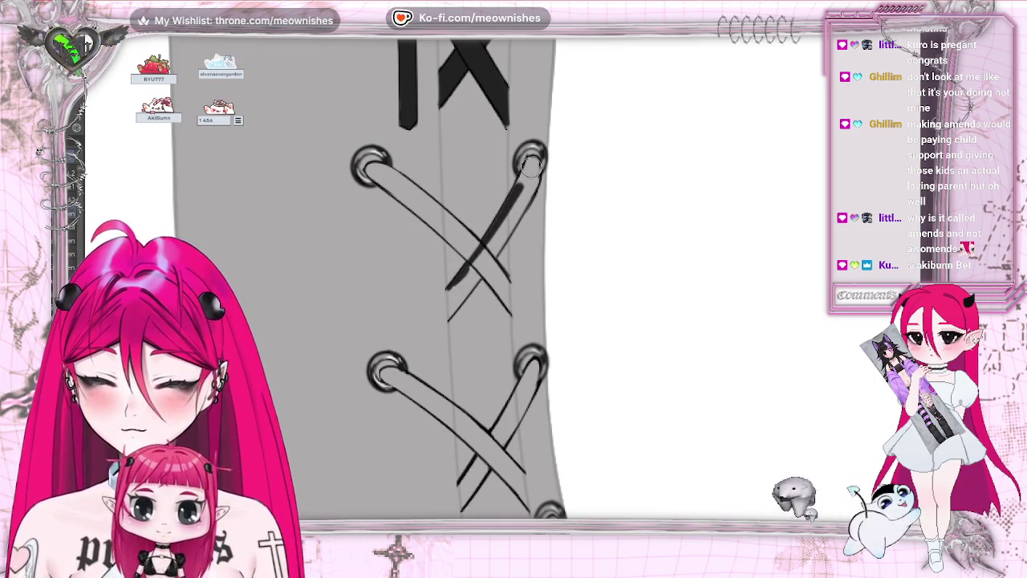
{"action": "left_click_drag", "start_coordinate": [536, 183], "coordinate": [454, 289]}
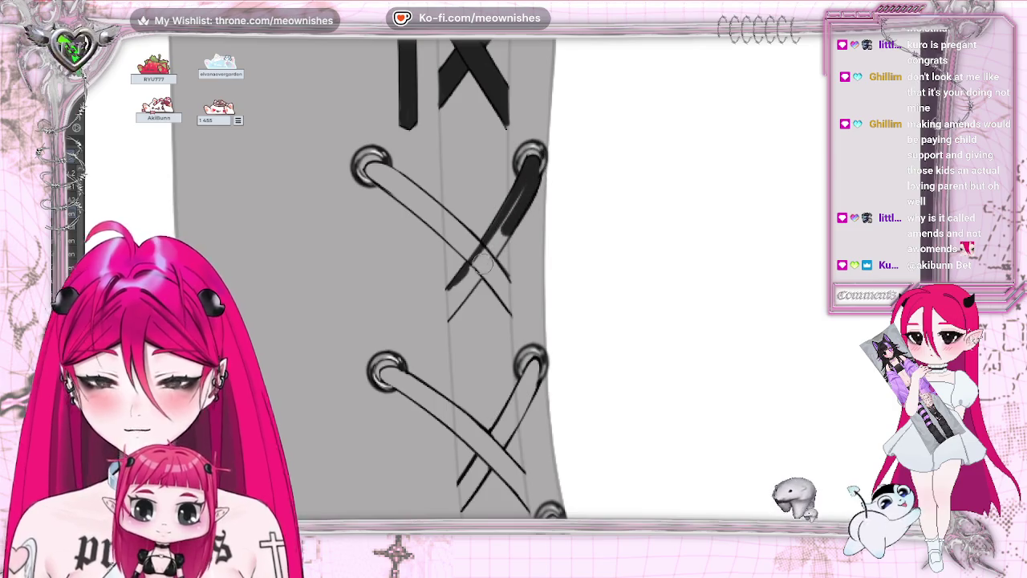
{"action": "left_click_drag", "start_coordinate": [531, 169], "coordinate": [452, 290]}
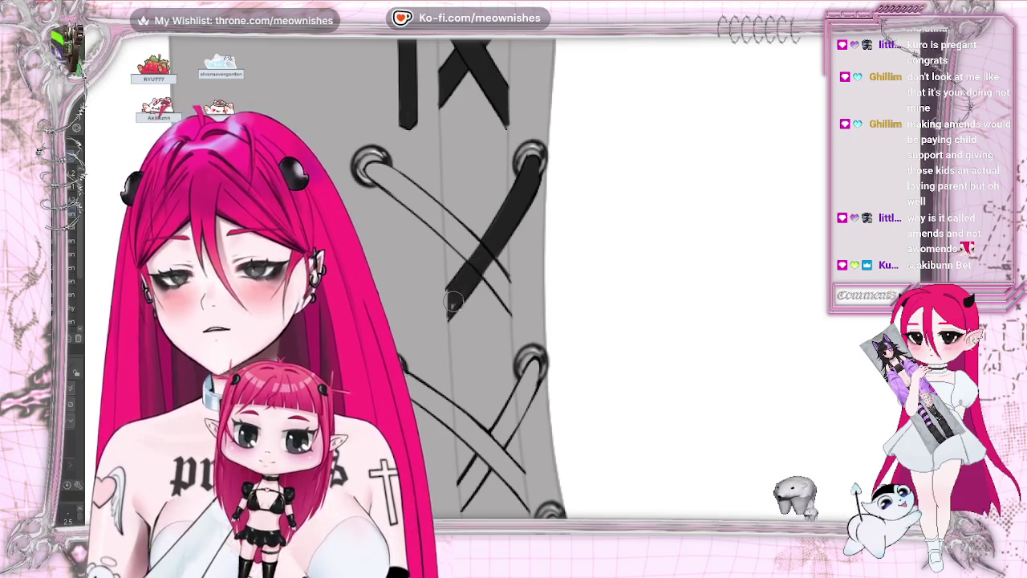
{"action": "left_click_drag", "start_coordinate": [454, 309], "coordinate": [503, 240]}
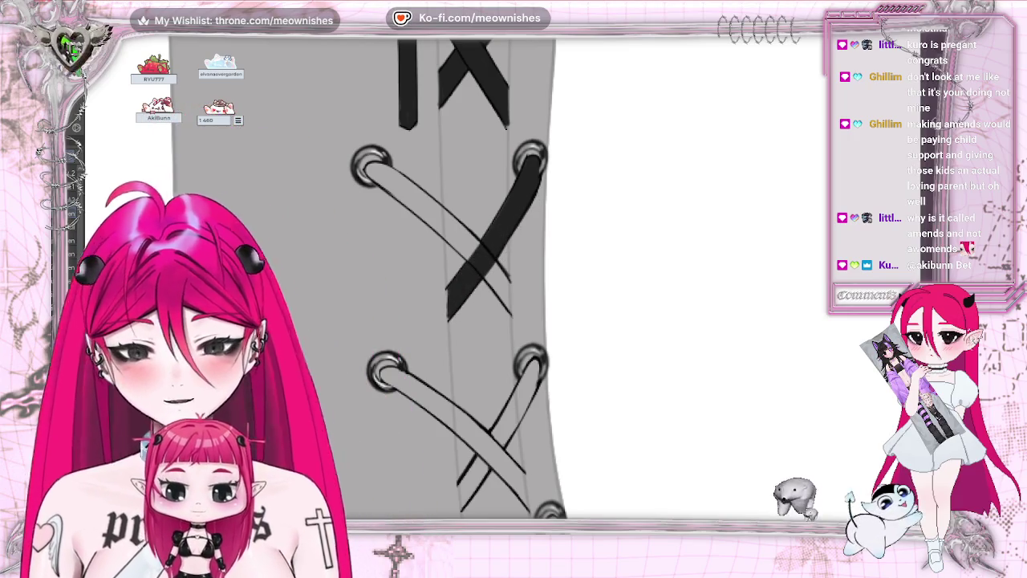
With the canvas flipped horizontally, paint the crossing lace strand solid black to complete the X
{"action": "key", "text": "h"}
{"action": "mouse_move", "coordinate": [522, 245]}
{"action": "left_mouse_down"}
{"action": "mouse_move", "coordinate": [626, 168]}
{"action": "mouse_move", "coordinate": [502, 276]}
{"action": "left_mouse_up"}
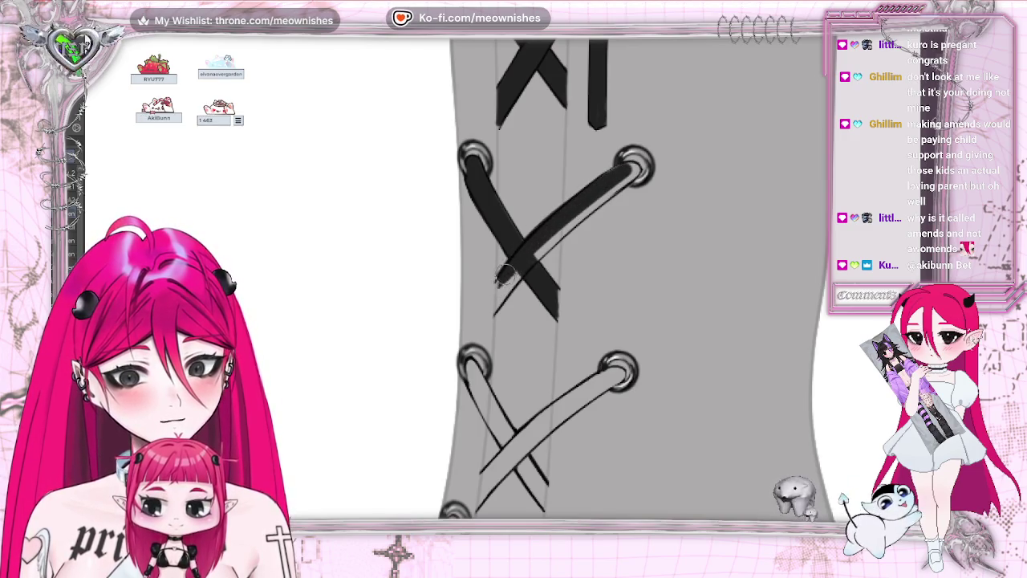
{"action": "left_click_drag", "start_coordinate": [576, 227], "coordinate": [634, 166]}
{"action": "left_click_drag", "start_coordinate": [499, 298], "coordinate": [504, 311]}
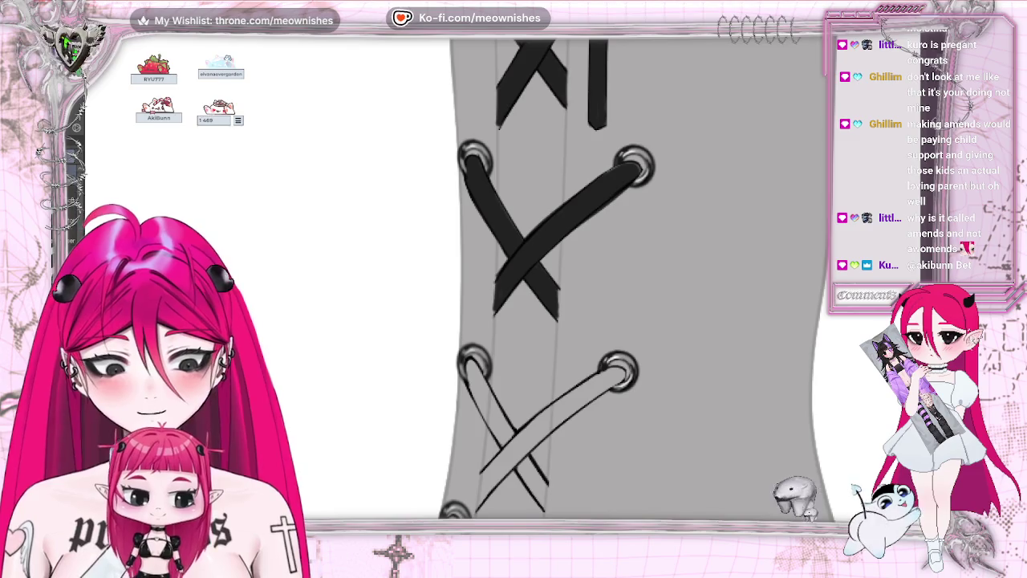